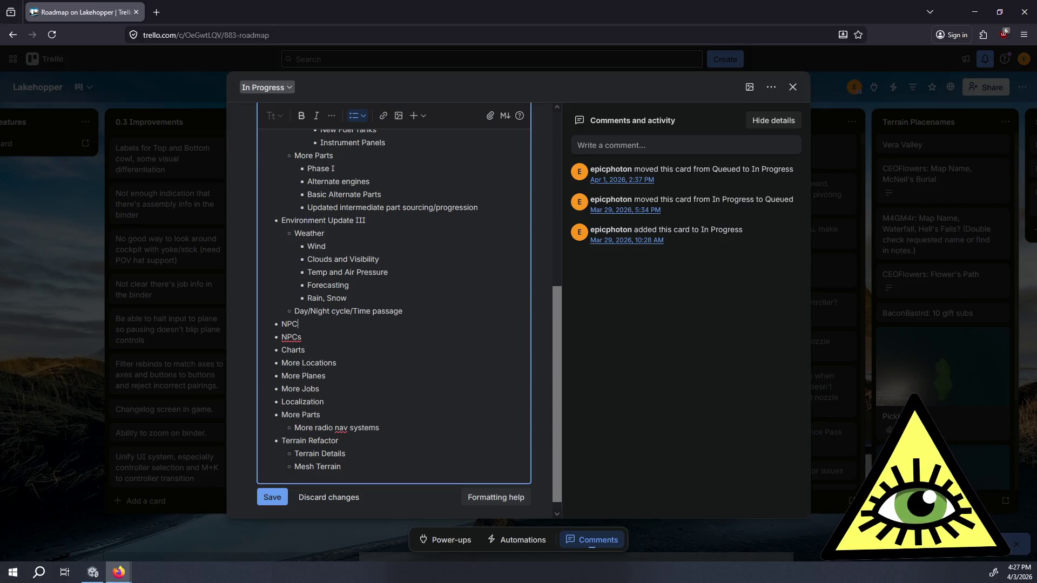
- Complete the bullet as 'NPC Update IV' and indent NPCs beneath it
type(" Update IV")
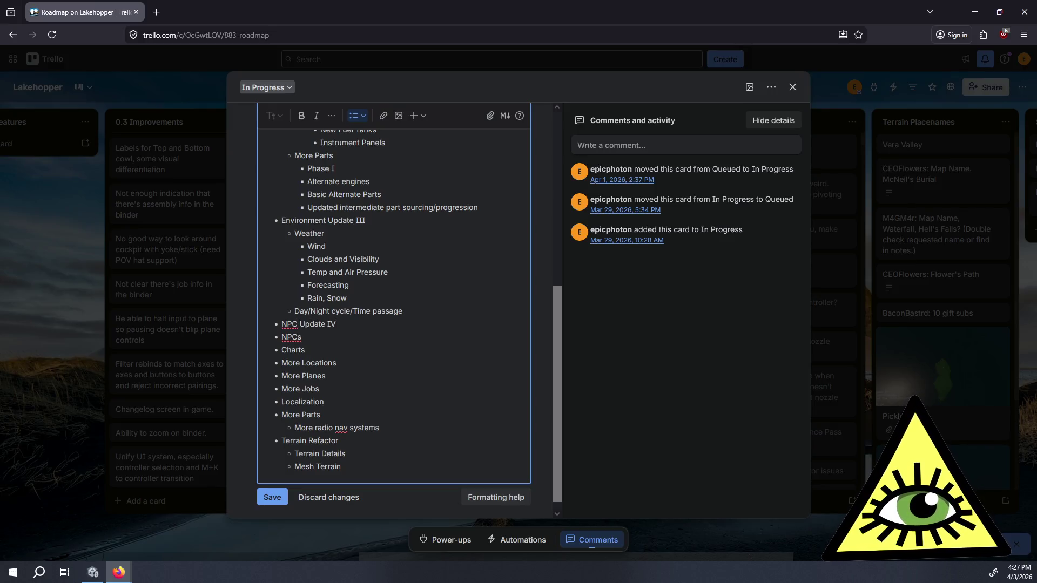
left_click(298, 337)
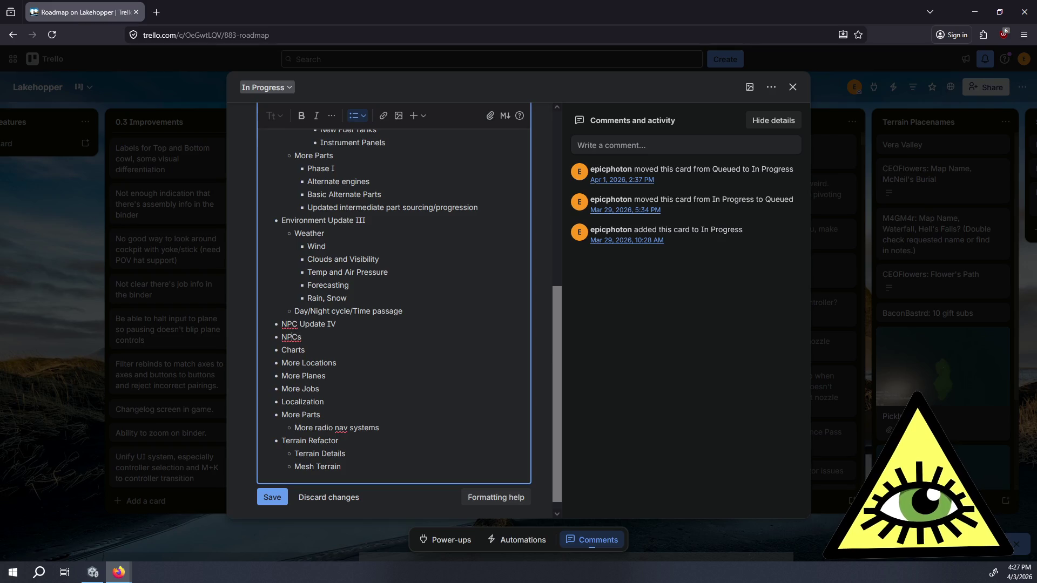
key("Tab")
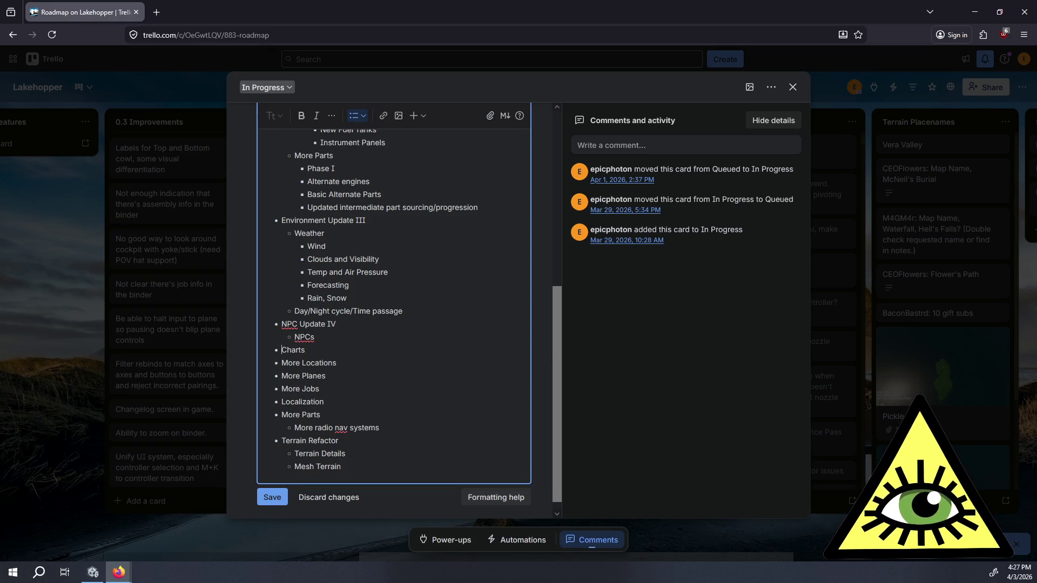
- Indent Charts under NPC Update IV, discarding a briefly started 'Some new' sub-item
key("ctrl+shift+Right")
key("ctrl+shift+Right")
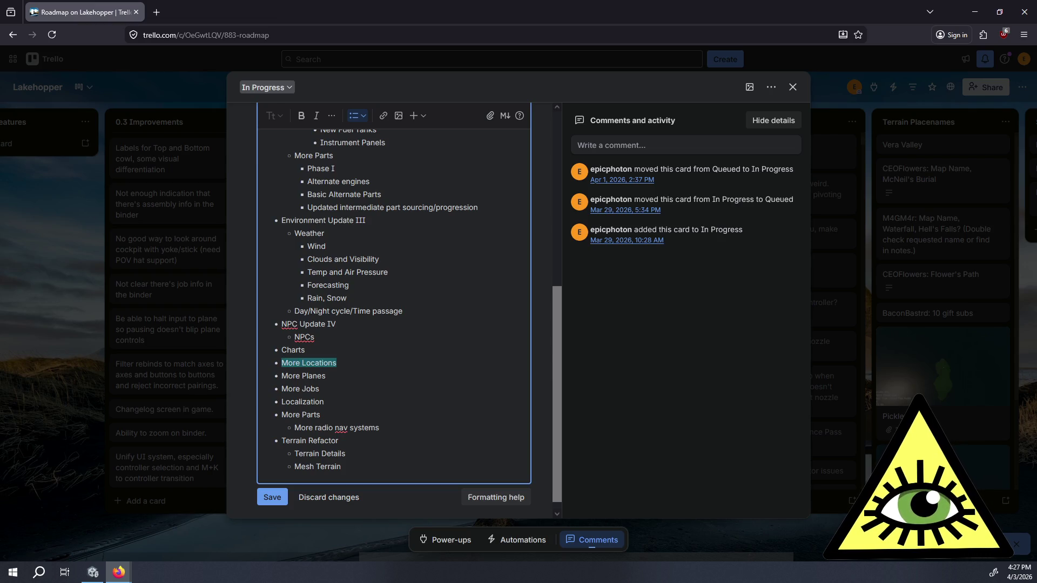
left_click(305, 350)
left_click(315, 337)
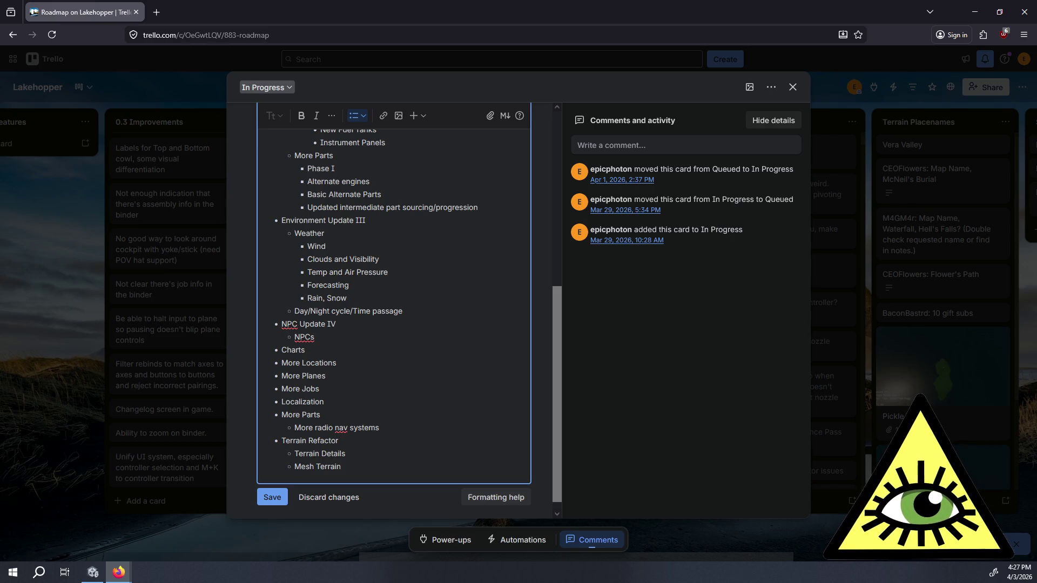
key("Return")
type("S")
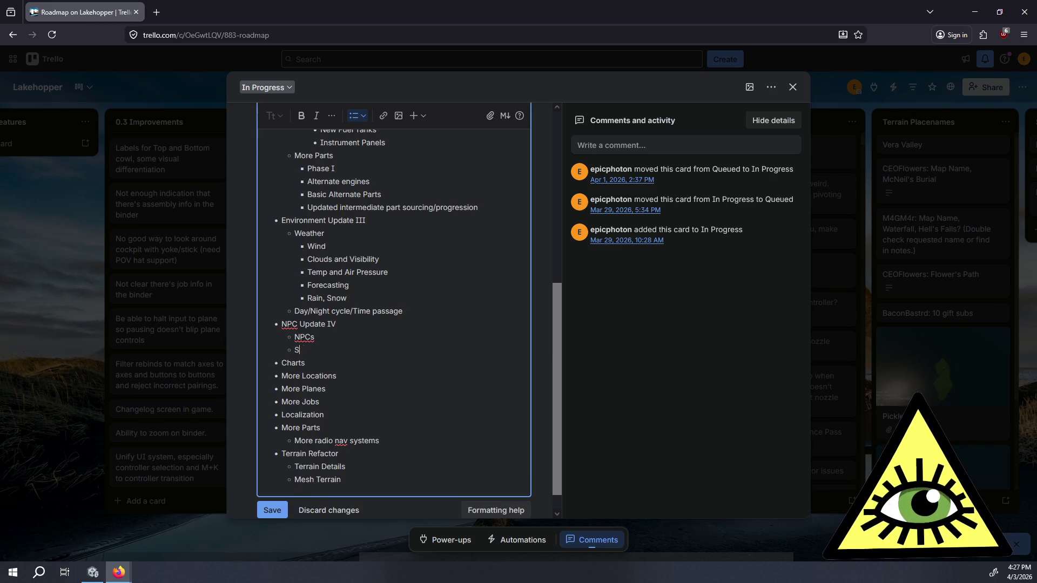
type("ome new")
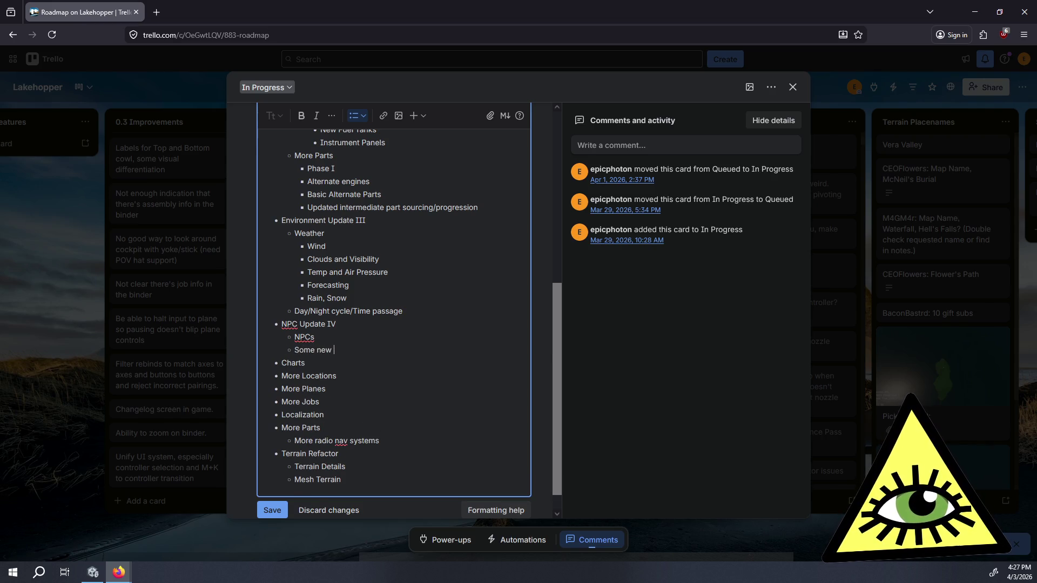
key("ctrl+BackSpace")
key("ctrl+BackSpace")
key("BackSpace")
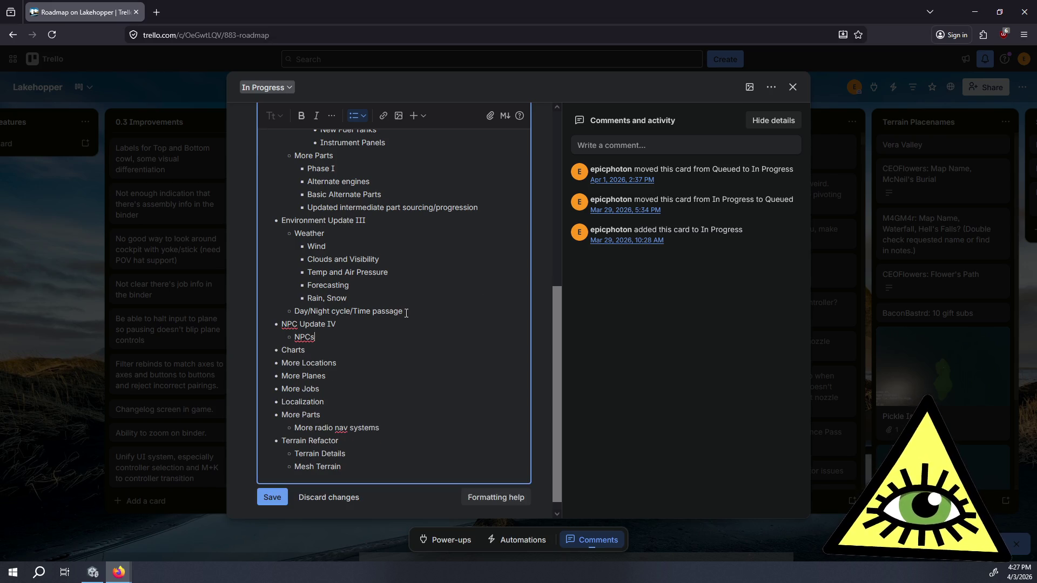
left_click(286, 350)
key("Tab")
- Indent More Locations under NPC Update IV, then start a new line under Plane Update II
left_click(282, 363)
key("Tab")
left_click(357, 377)
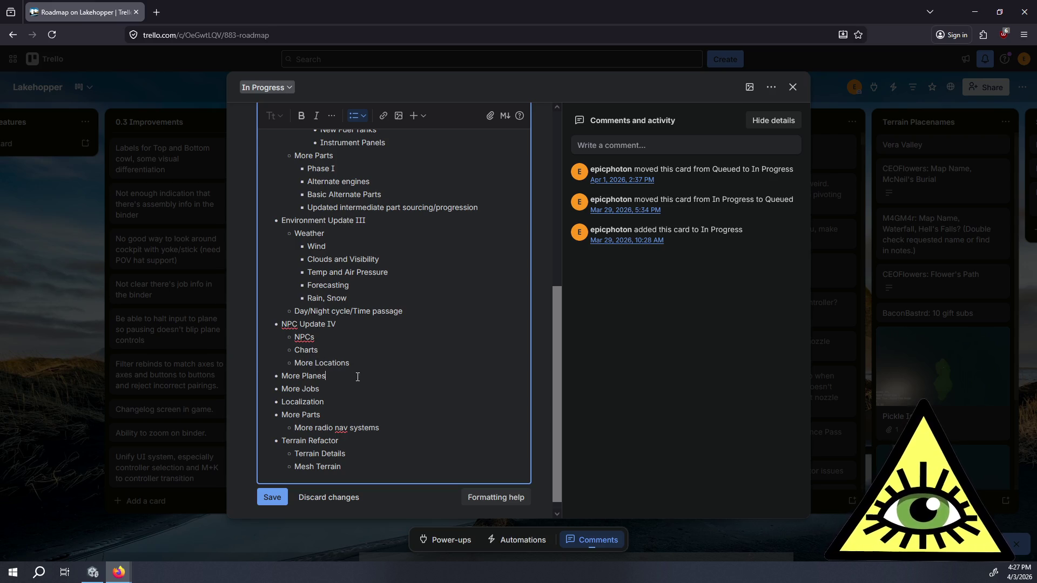
left_click_drag(345, 360, 296, 355)
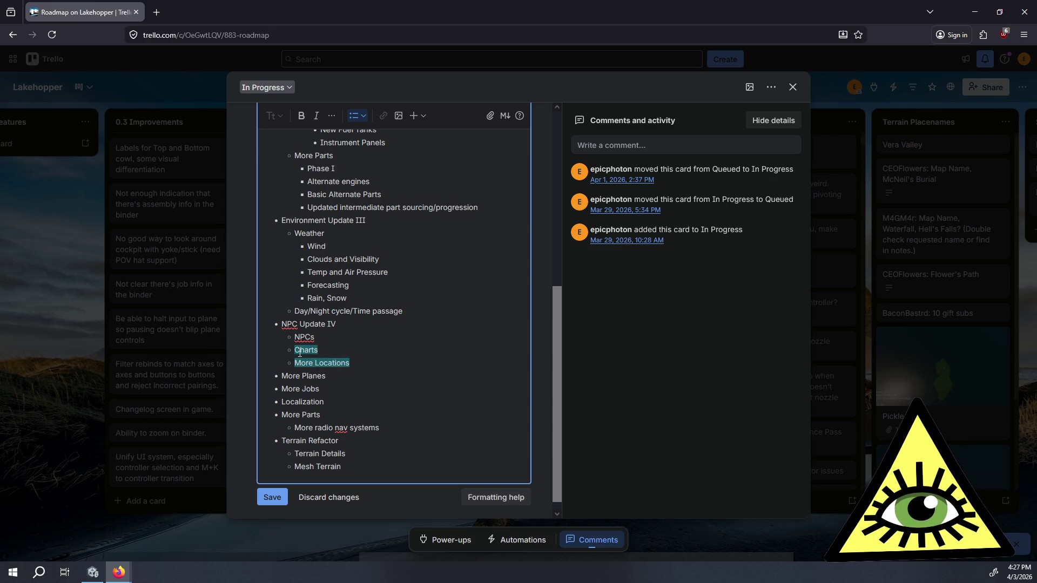
scroll(466, 339, "up", 3)
scroll(472, 322, "down", 3)
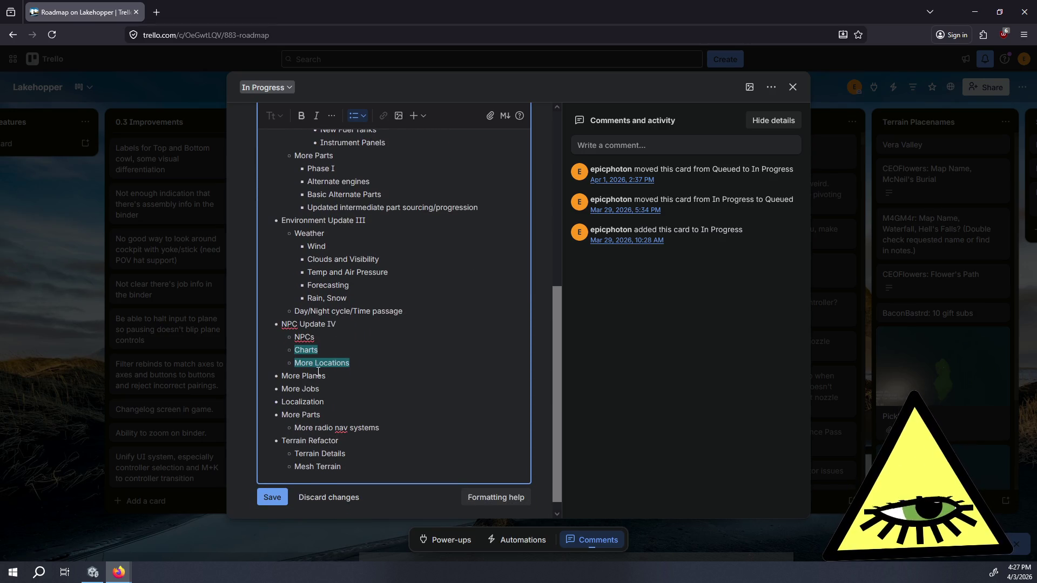
left_click(322, 352)
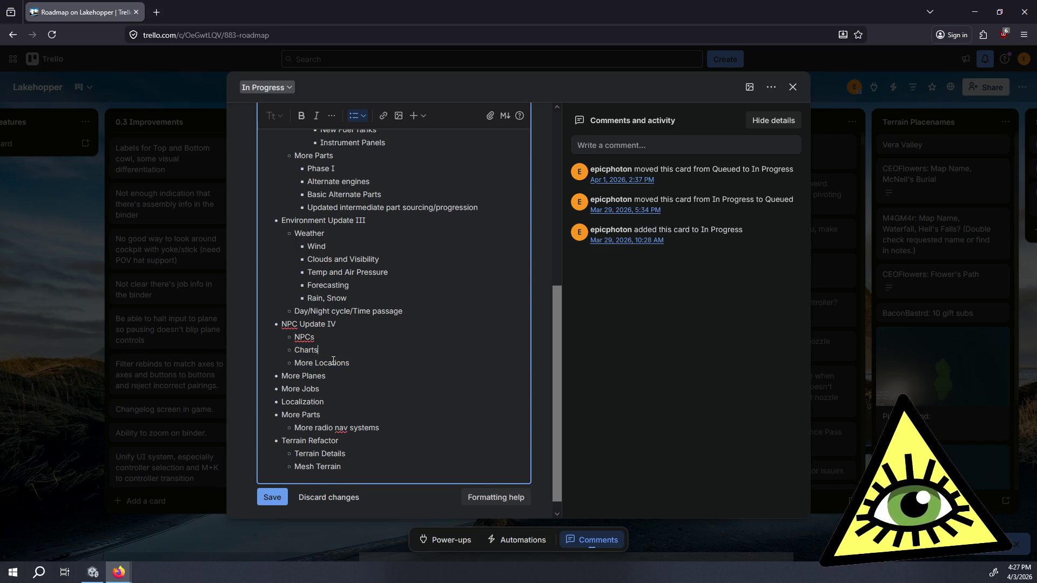
scroll(331, 356, "up", 3)
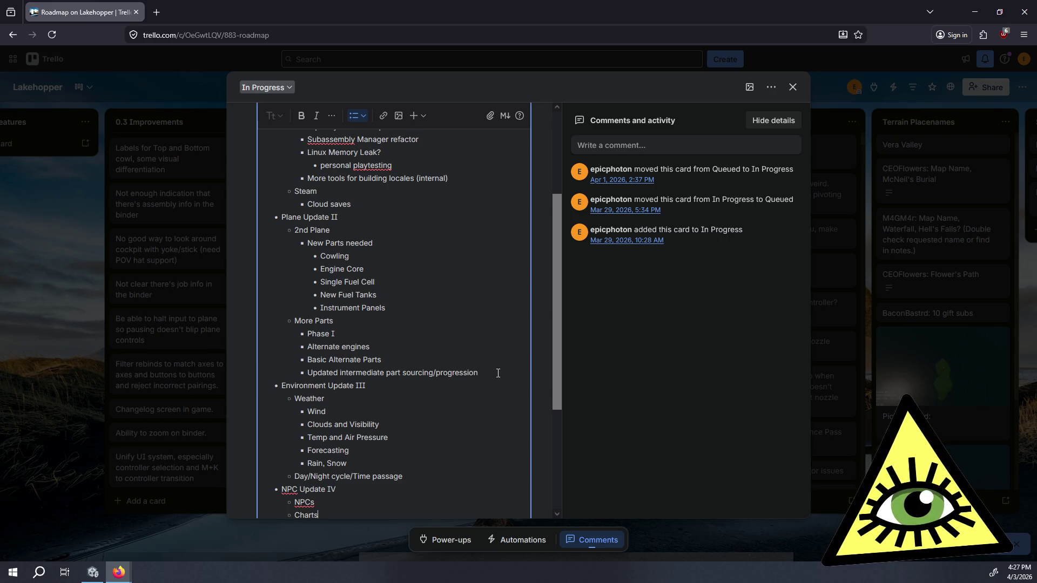
scroll(497, 373, "up", 3)
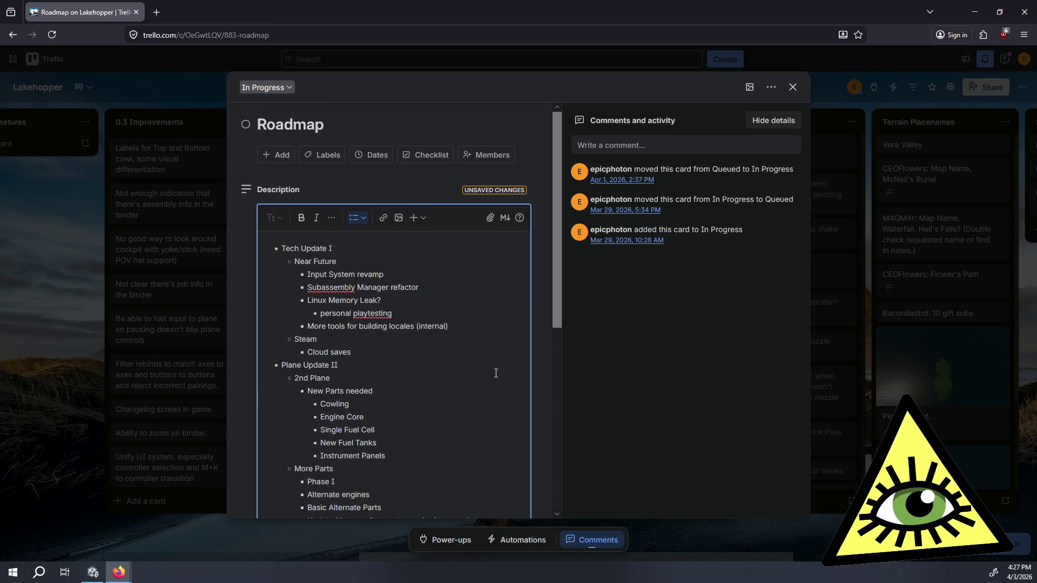
scroll(496, 373, "down", 3)
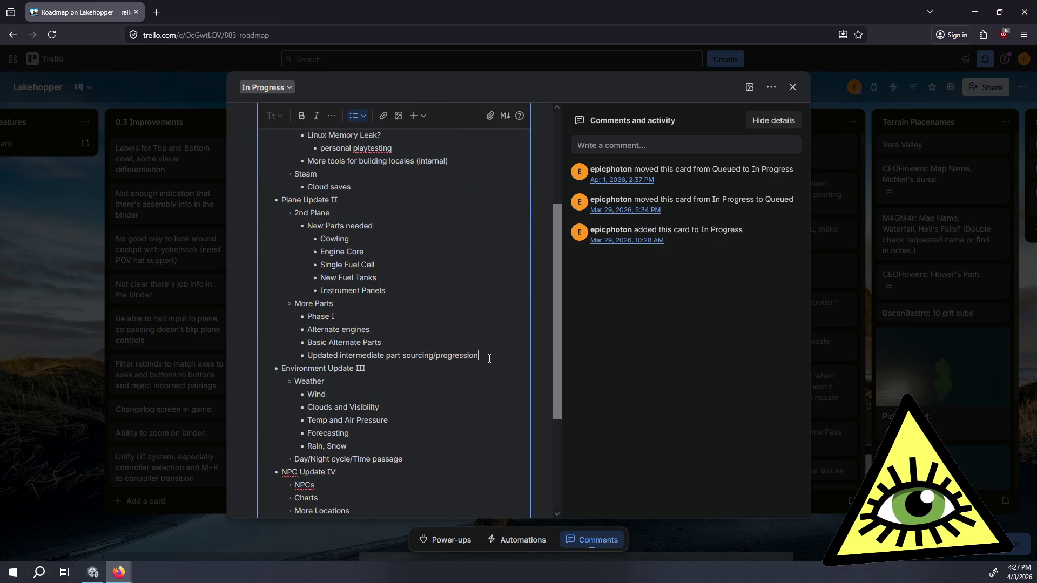
key("Return")
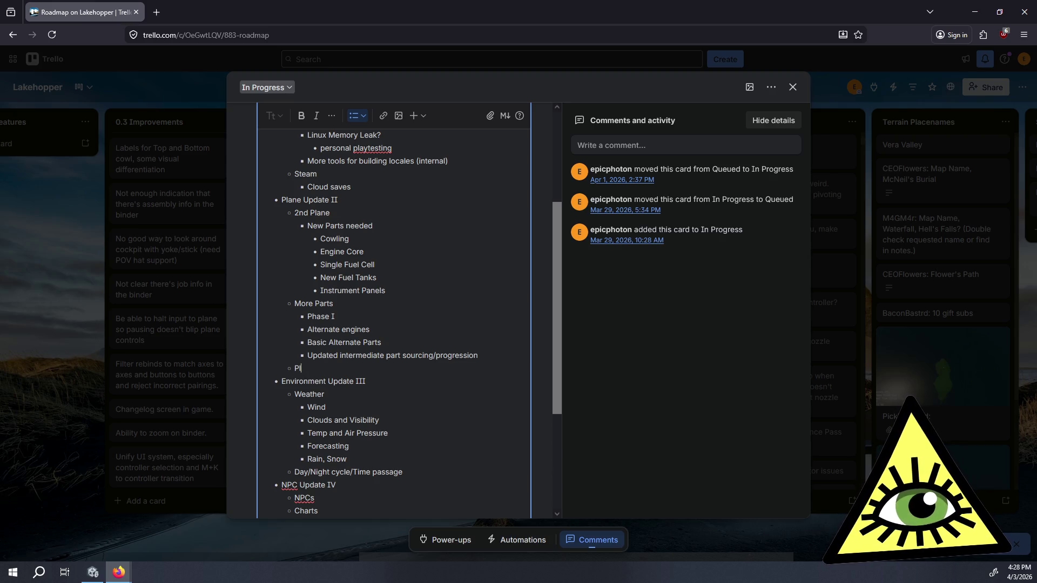
- Add 'Add some placeholder locations' under Plane Update II, then move Charts below it
type("Add some p")
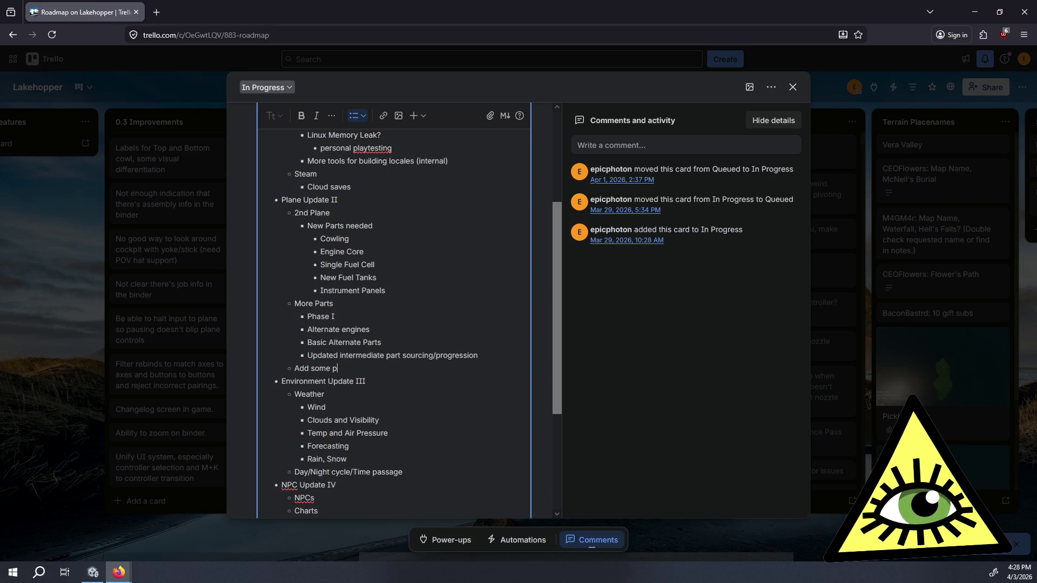
type("laceholder locations")
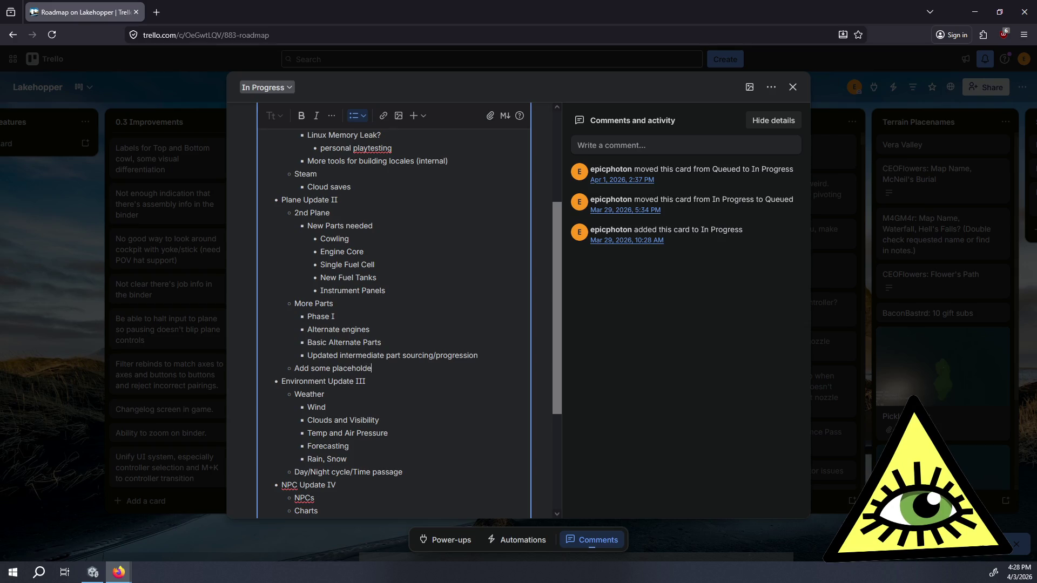
key("Return")
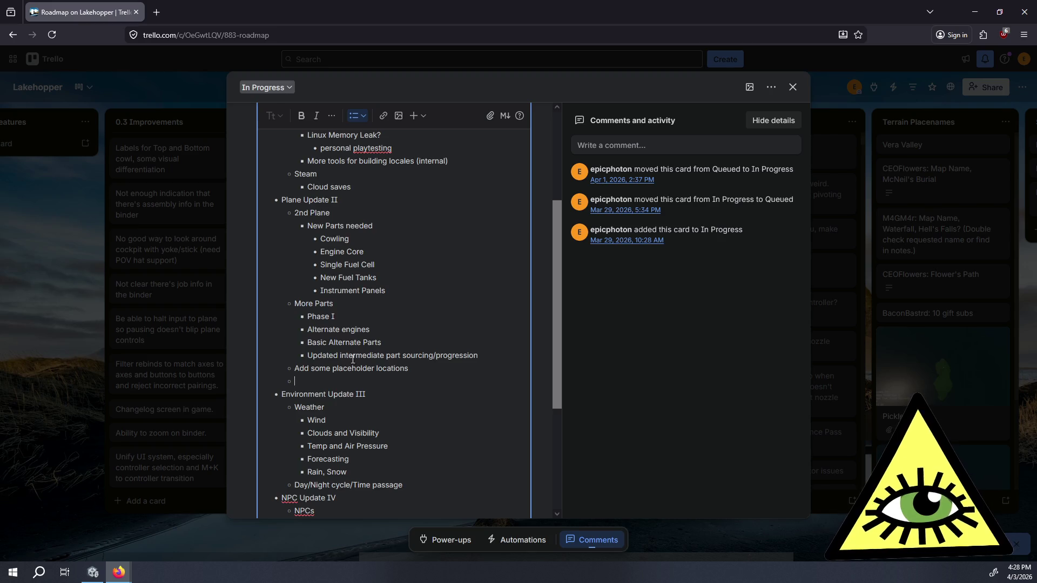
scroll(324, 357, "down", 4)
left_click_drag(347, 341, 252, 341)
key("BackSpace")
key("BackSpace")
scroll(319, 299, "up", 2)
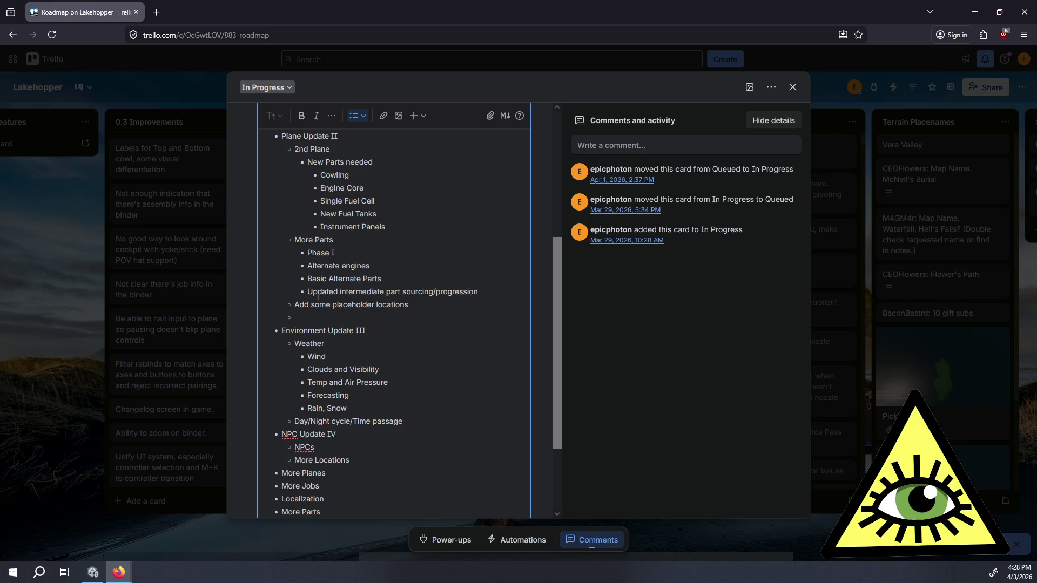
type("Charts")
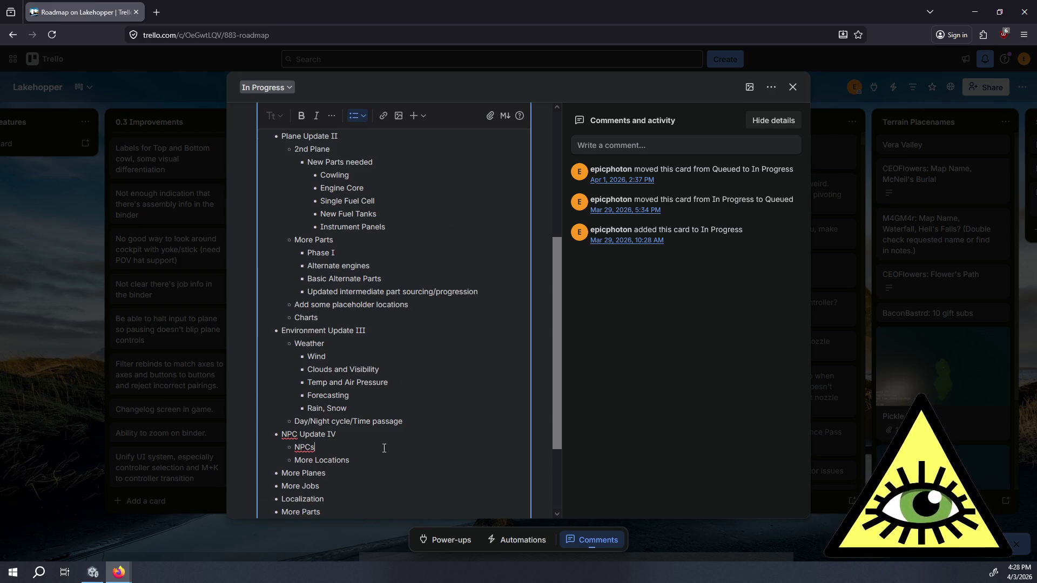
scroll(387, 450, "down", 2)
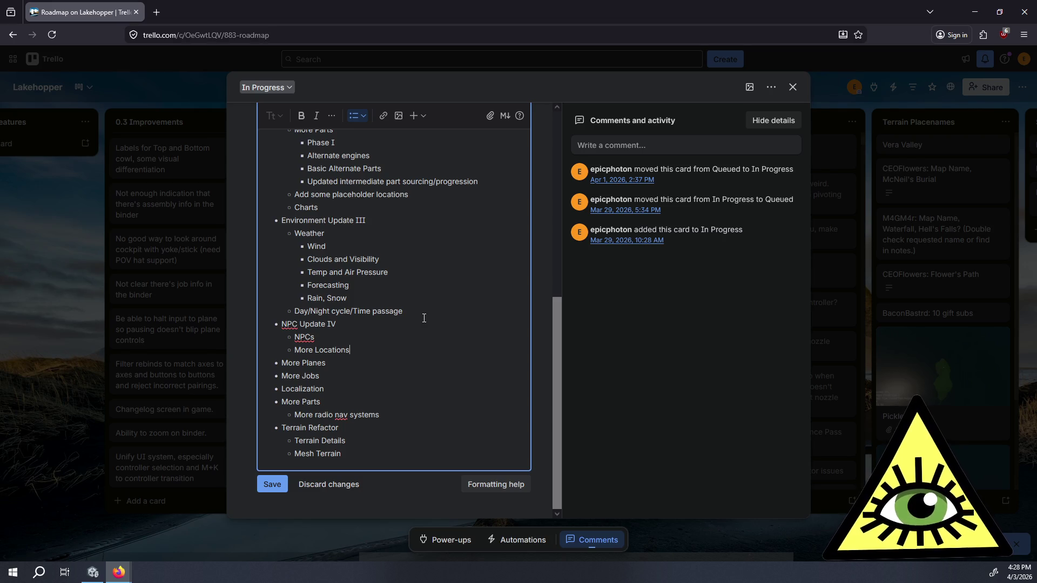
key("Return")
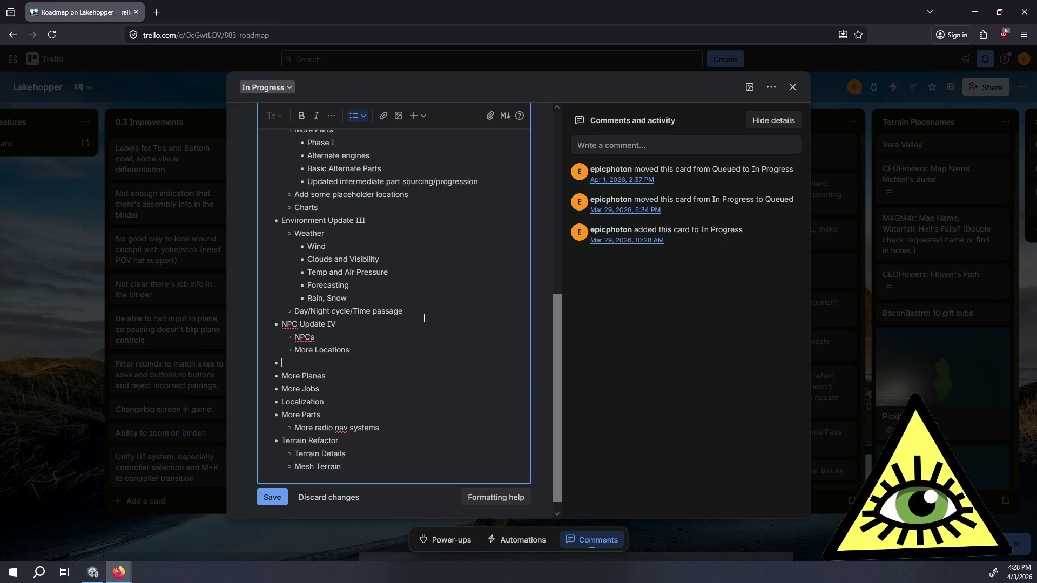
scroll(424, 318, "up", 2)
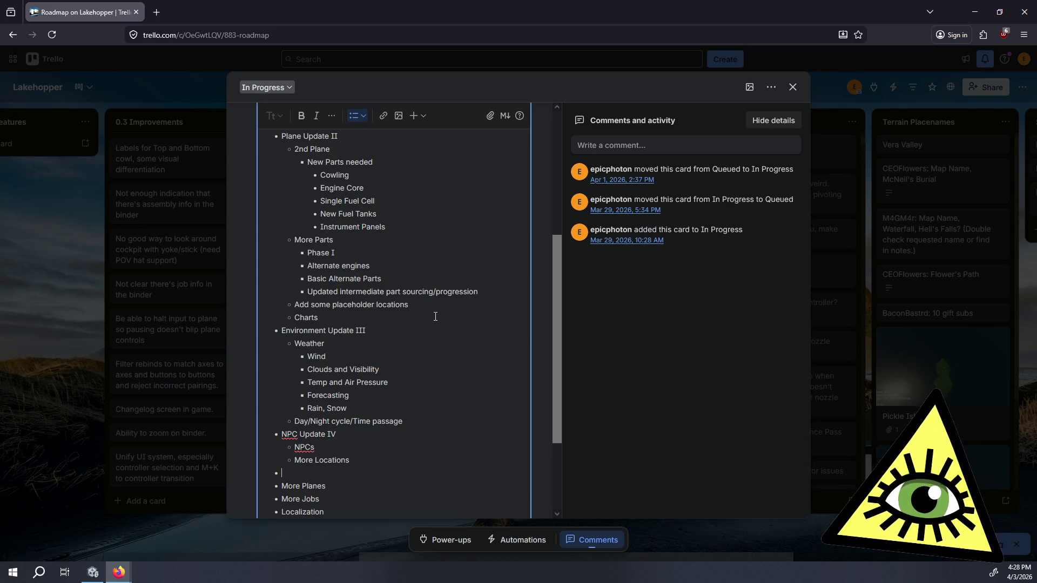
scroll(355, 332, "up", 4)
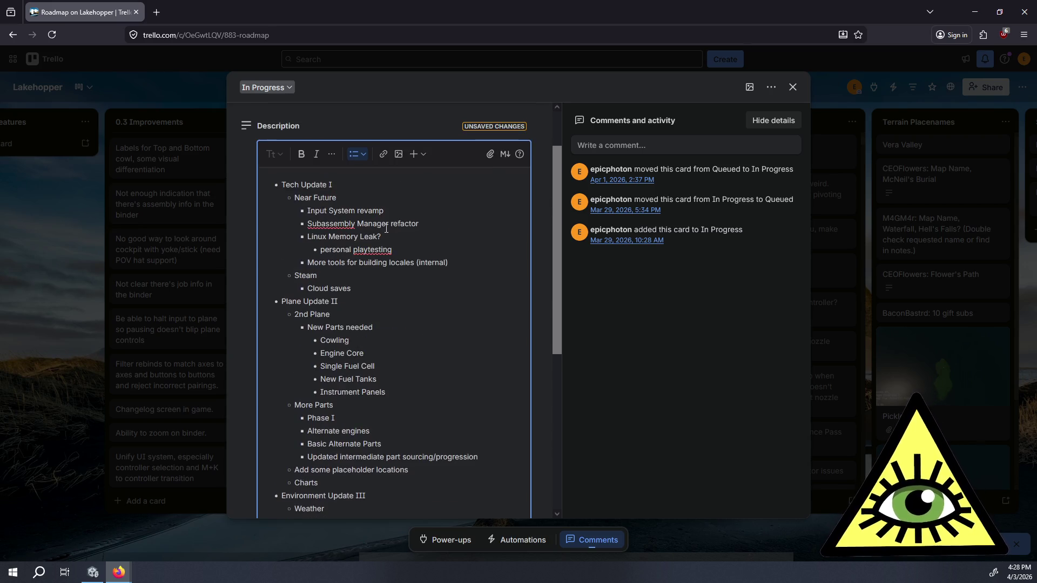
scroll(356, 421, "down", 2)
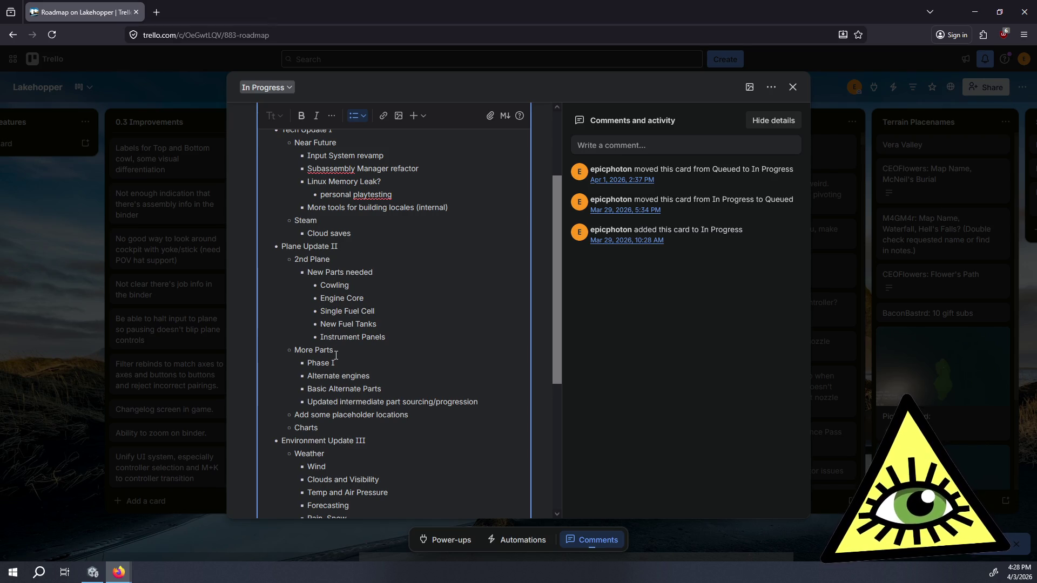
scroll(343, 359, "down", 2)
scroll(343, 360, "down", 1)
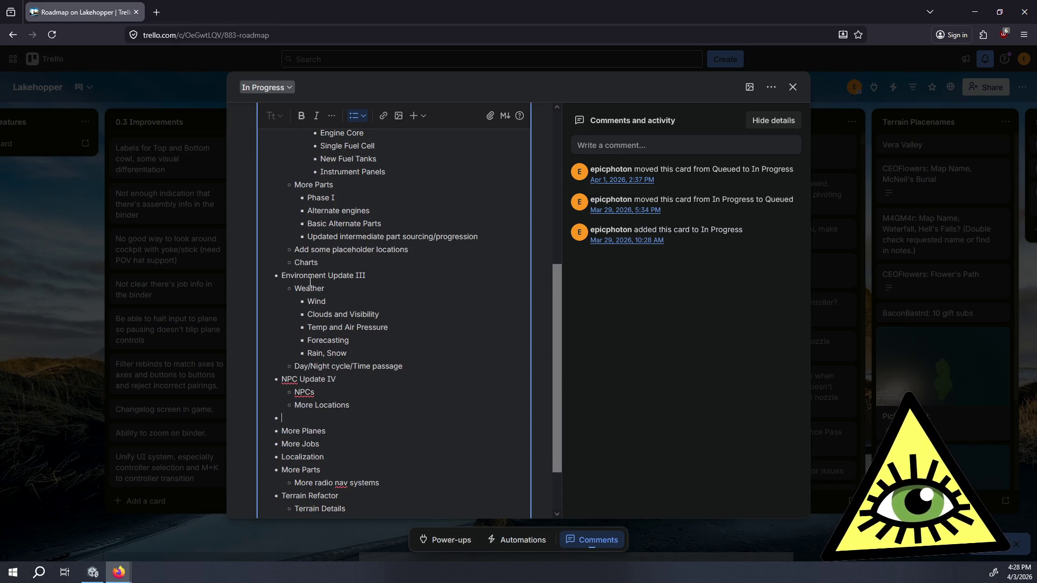
scroll(397, 391, "down", 1)
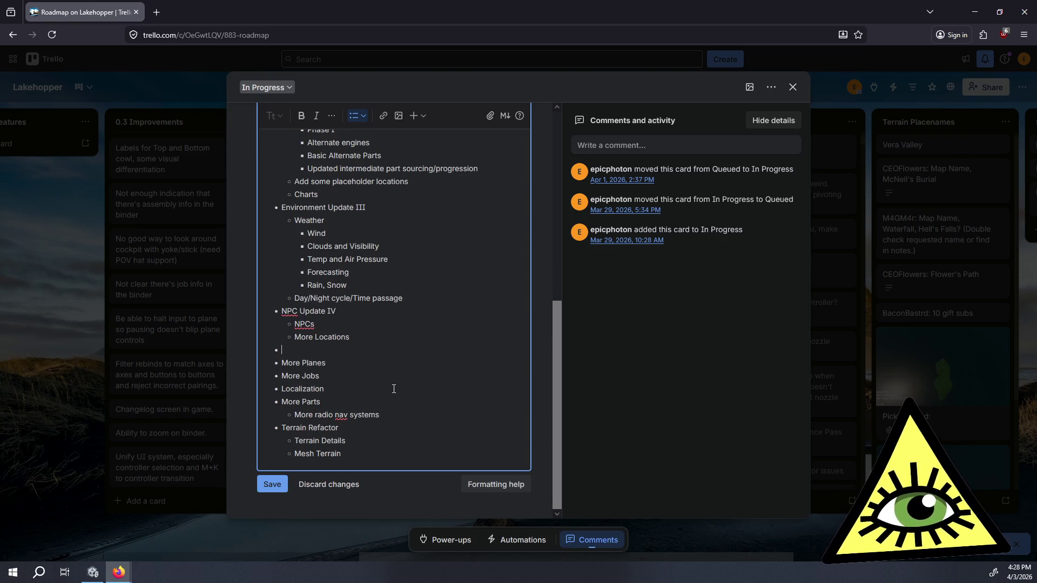
left_click_drag(354, 453, 273, 424)
key("ctrl+c")
key("BackSpace")
left_click(420, 332)
key("Return")
key("ctrl+v")
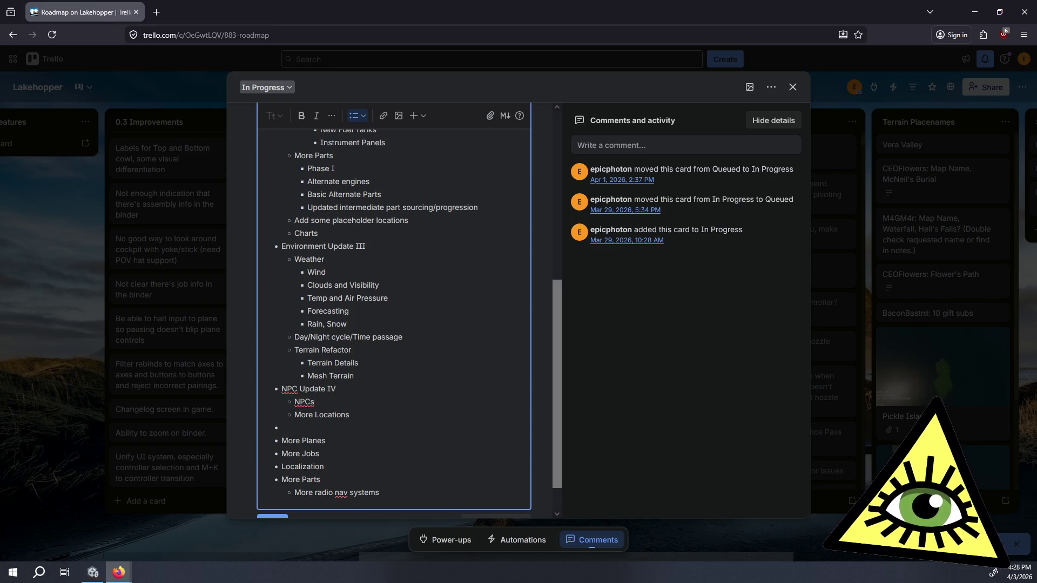
left_click(452, 365)
left_click(328, 431)
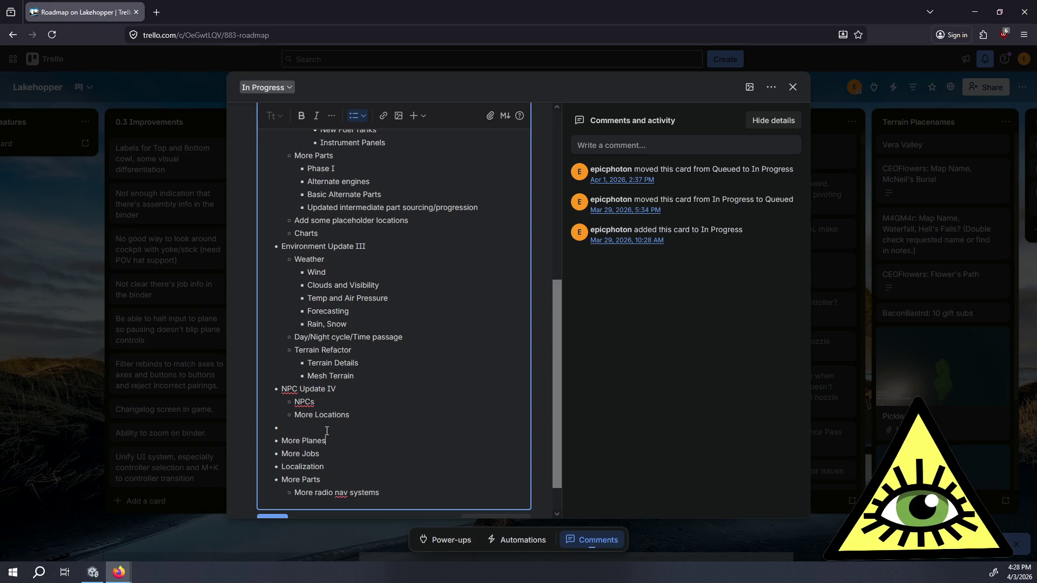
left_click_drag(379, 415, 221, 390)
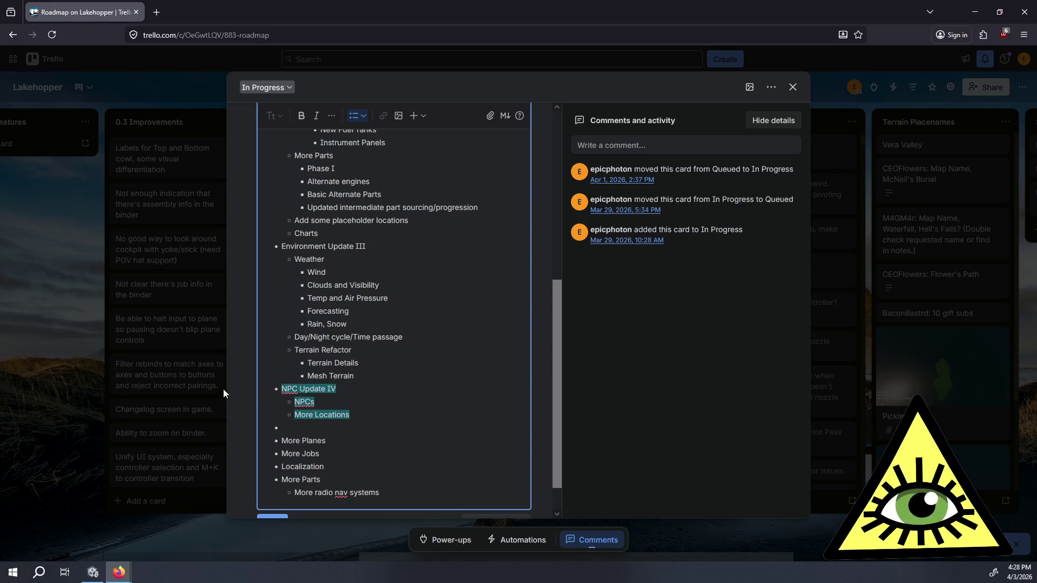
left_click(271, 387)
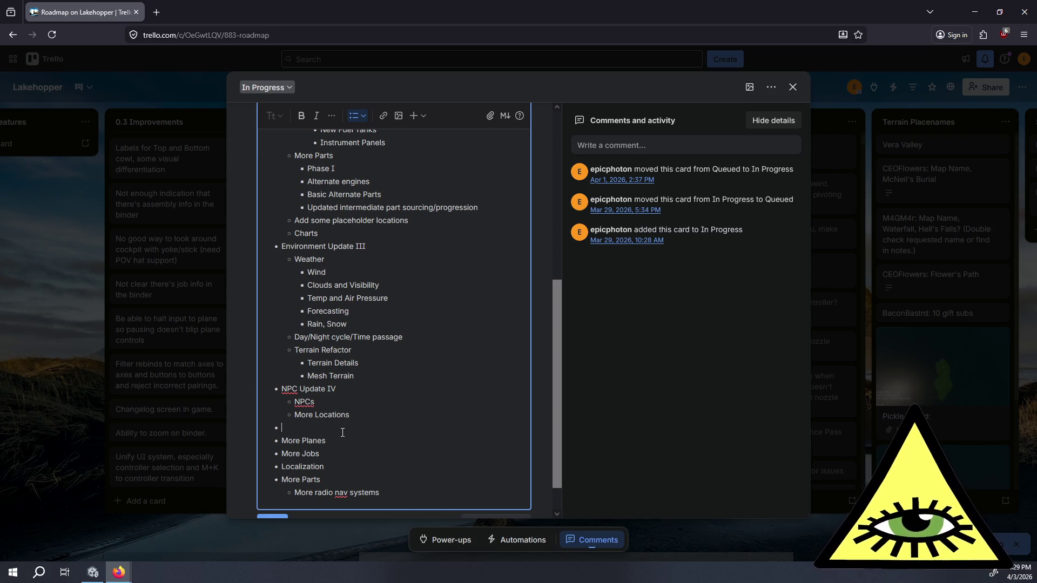
- Review Tech Update I's Near Future items, highlighting the Input System revamp line
scroll(343, 432, "up", 4)
mouse_move(360, 256)
left_mouse_down()
mouse_move(306, 260)
mouse_move(295, 169)
left_mouse_up()
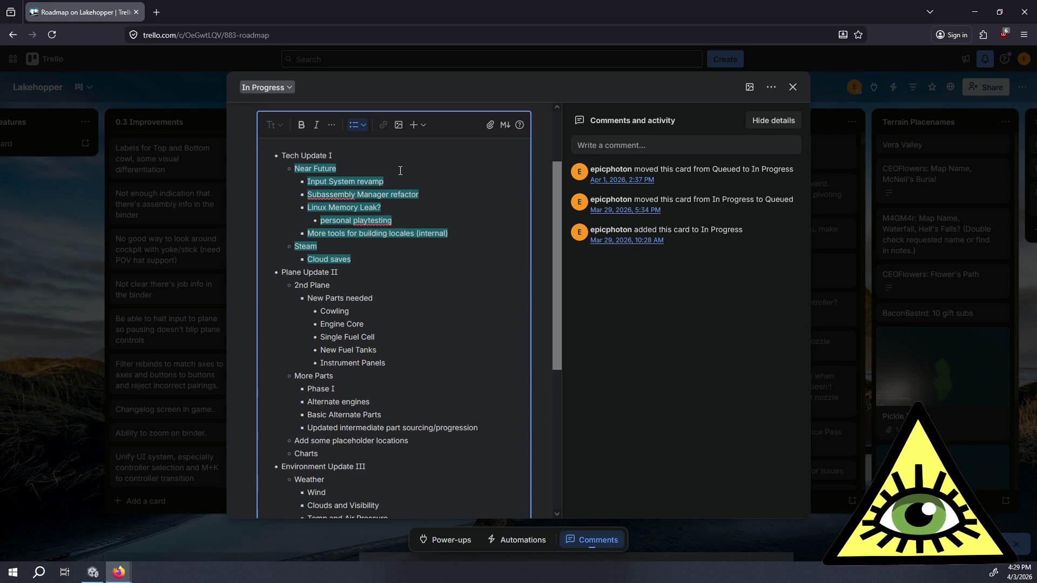
left_click(382, 257)
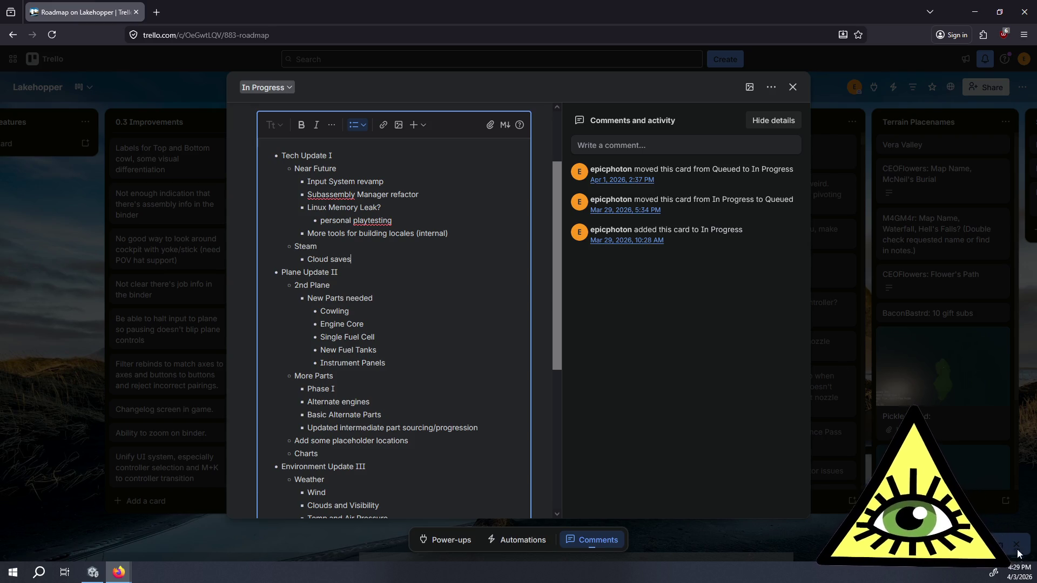
mouse_move(1018, 580)
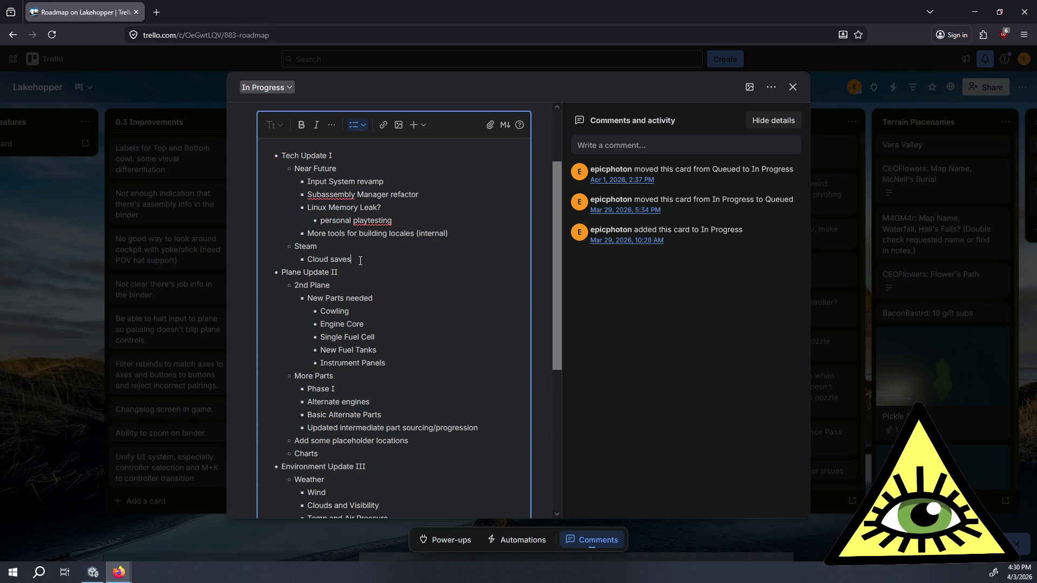
left_click_drag(386, 182, 294, 179)
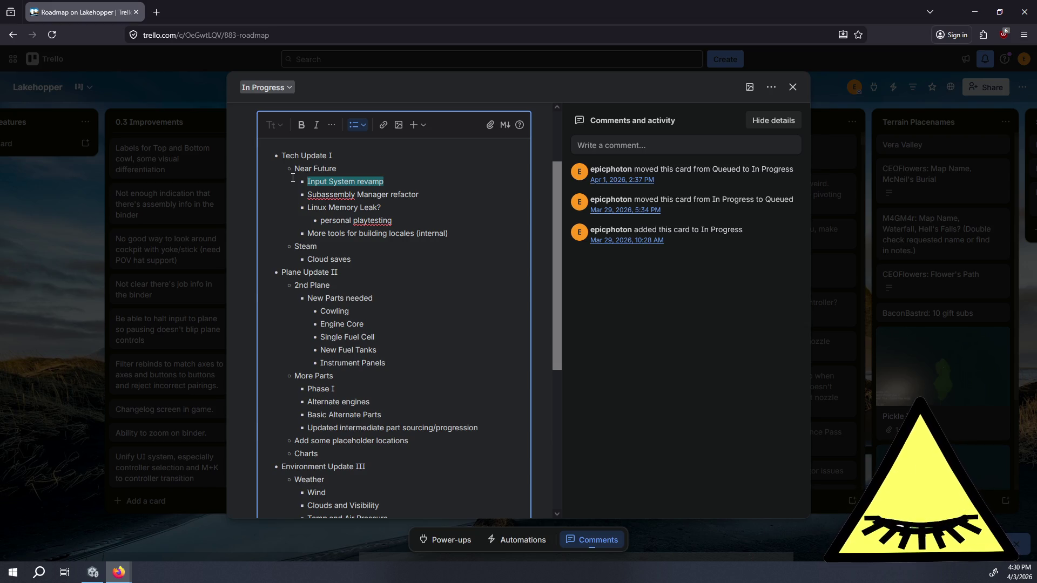
left_click_drag(385, 182, 293, 180)
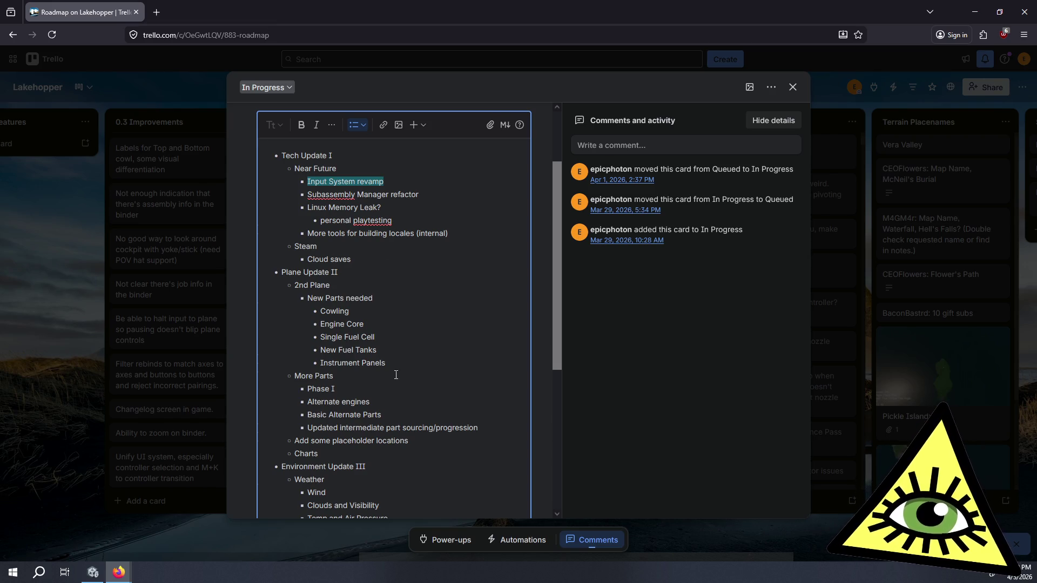
mouse_move(486, 432)
left_mouse_down()
mouse_move(427, 418)
mouse_move(293, 287)
left_mouse_up()
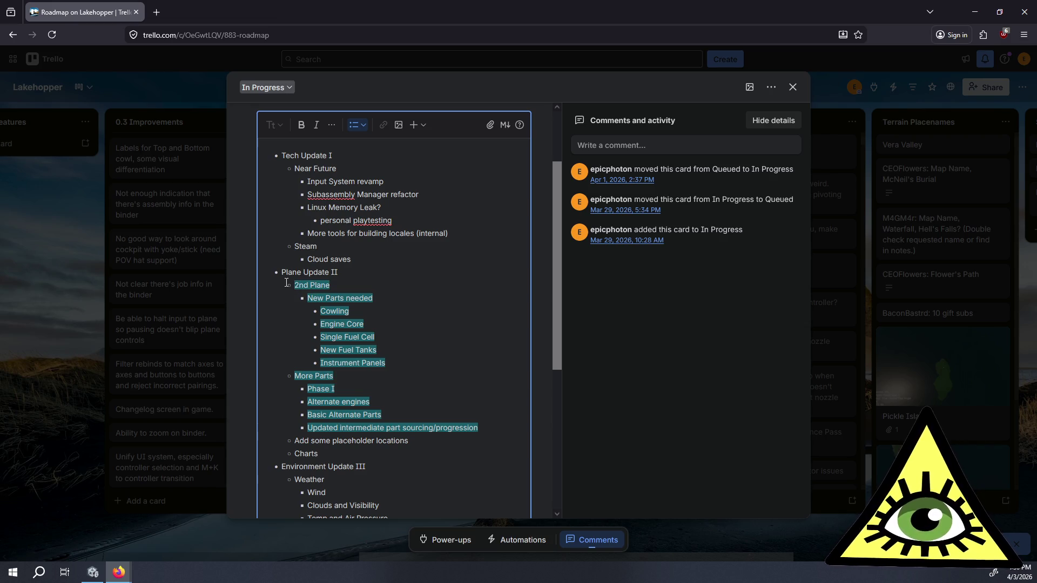
left_click(286, 282)
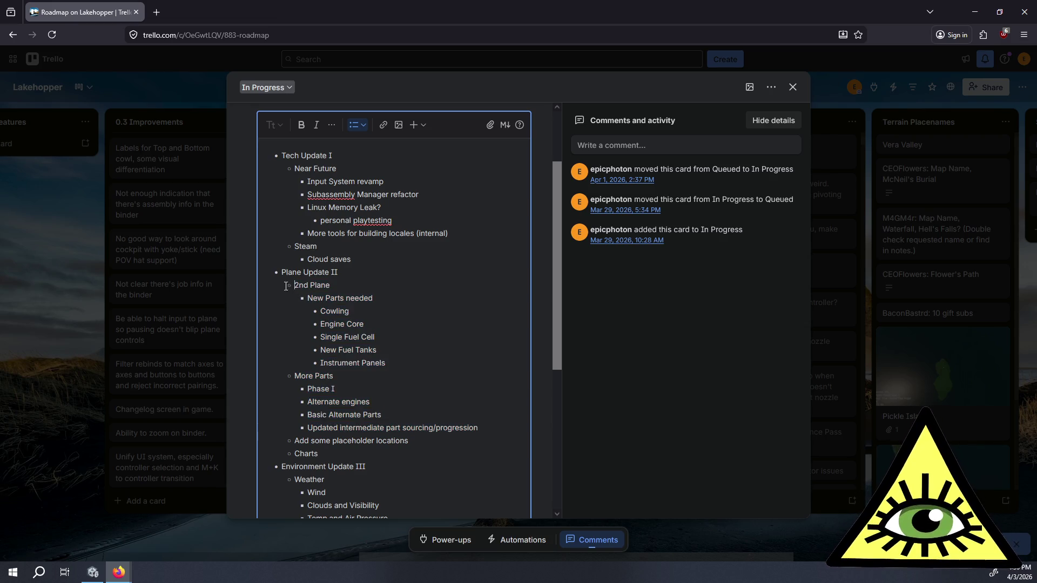
mouse_move(286, 286)
left_mouse_down()
mouse_move(413, 363)
mouse_move(378, 389)
mouse_move(475, 451)
mouse_move(498, 426)
left_mouse_up()
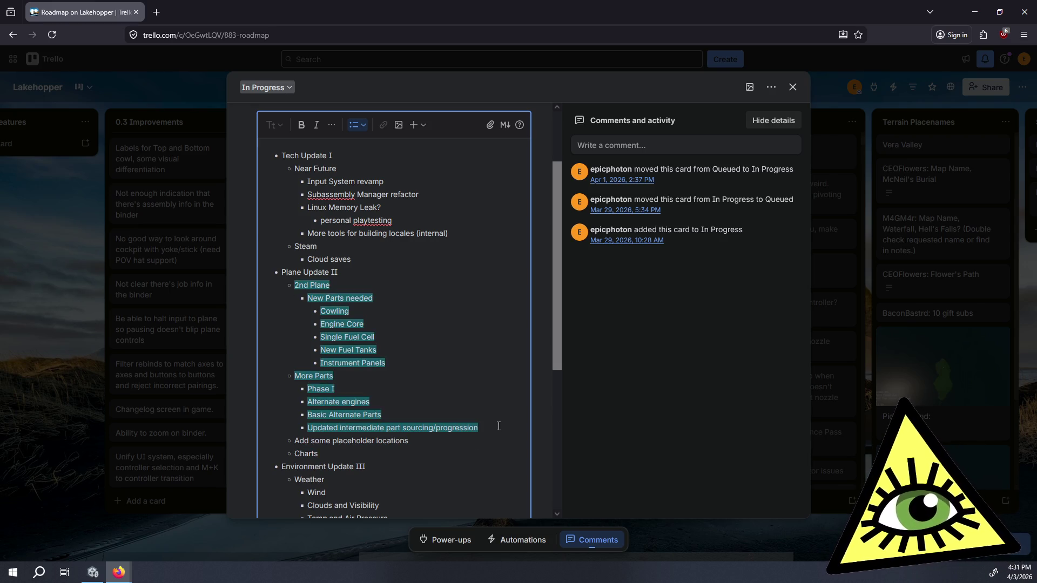
left_click(499, 426)
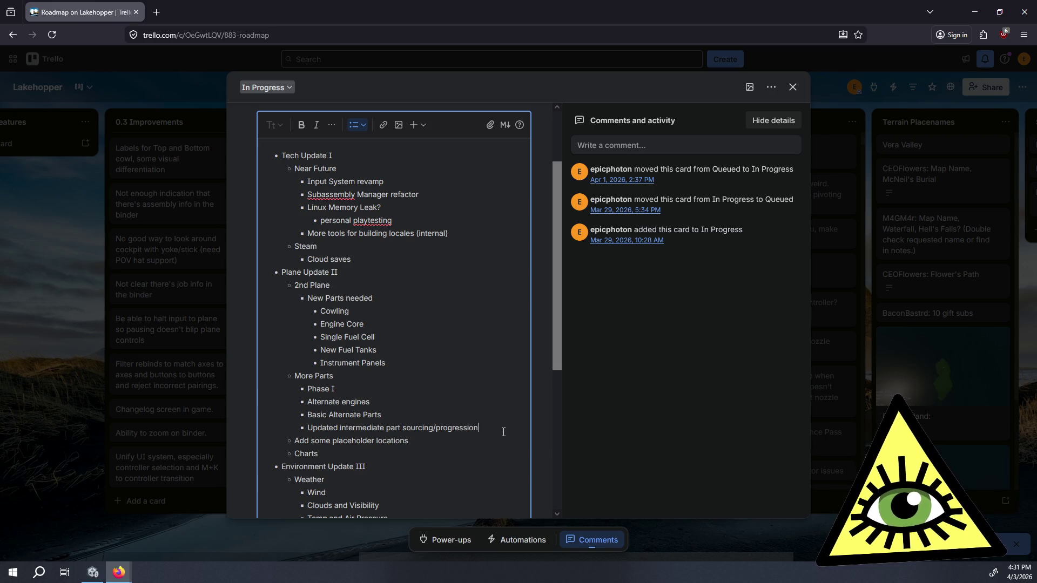
left_click(438, 438)
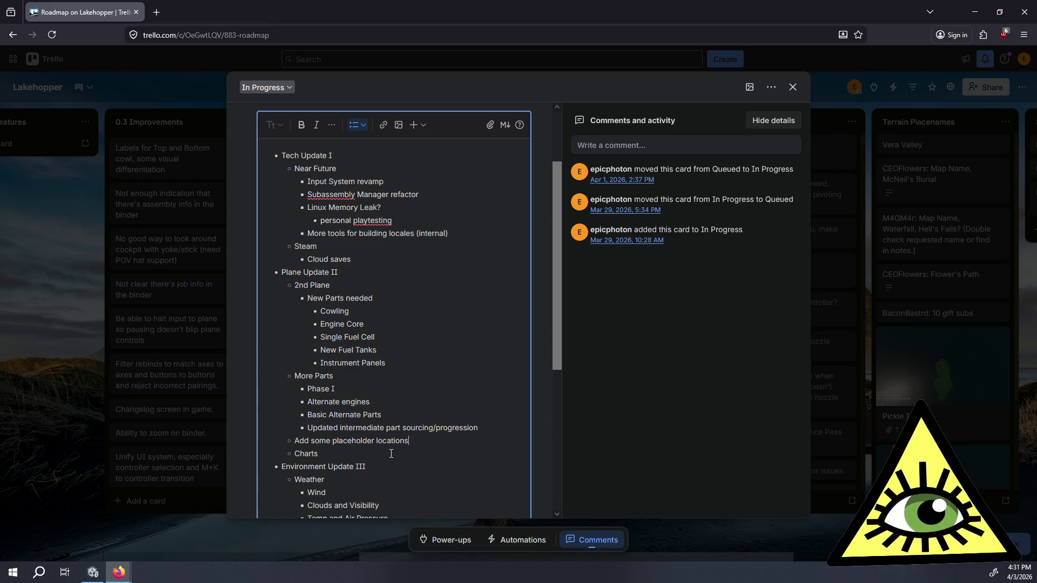
left_click_drag(345, 454, 290, 440)
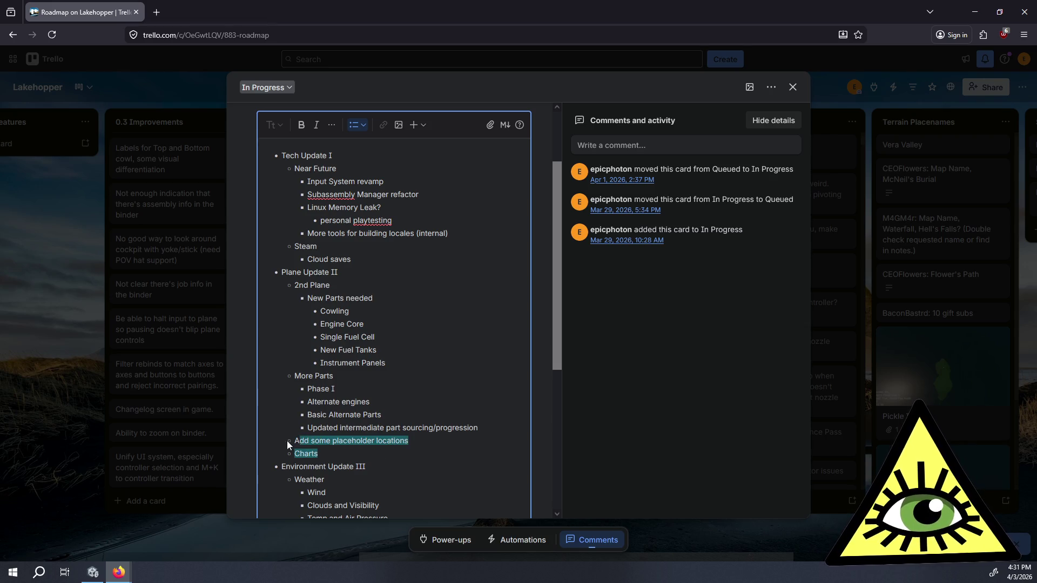
left_click(293, 440)
left_click_drag(411, 441, 293, 441)
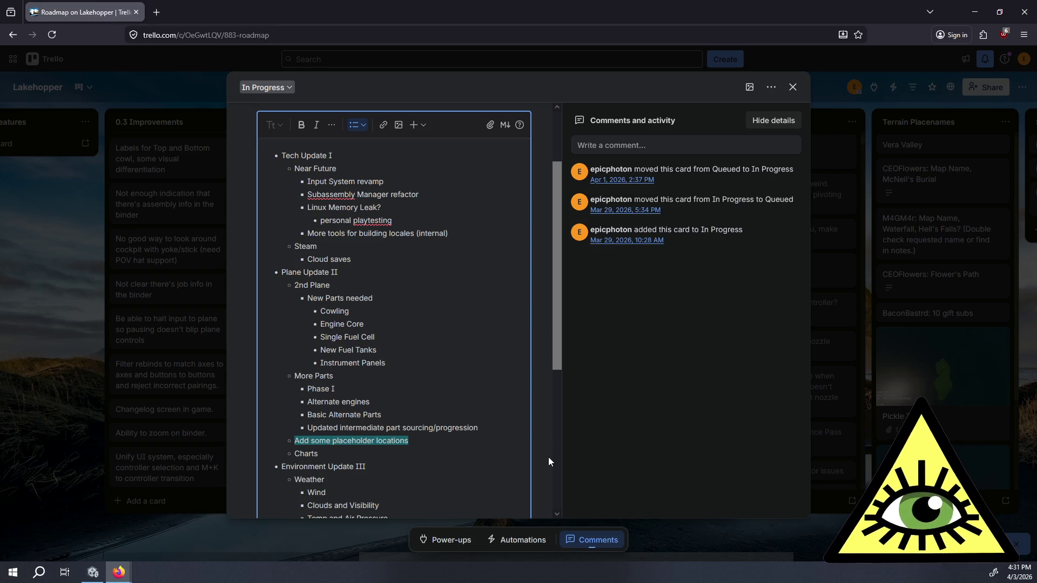
- Insert 'Maybe Nav system related repairs' right after 'Add some placeholder locations'
left_click(418, 443)
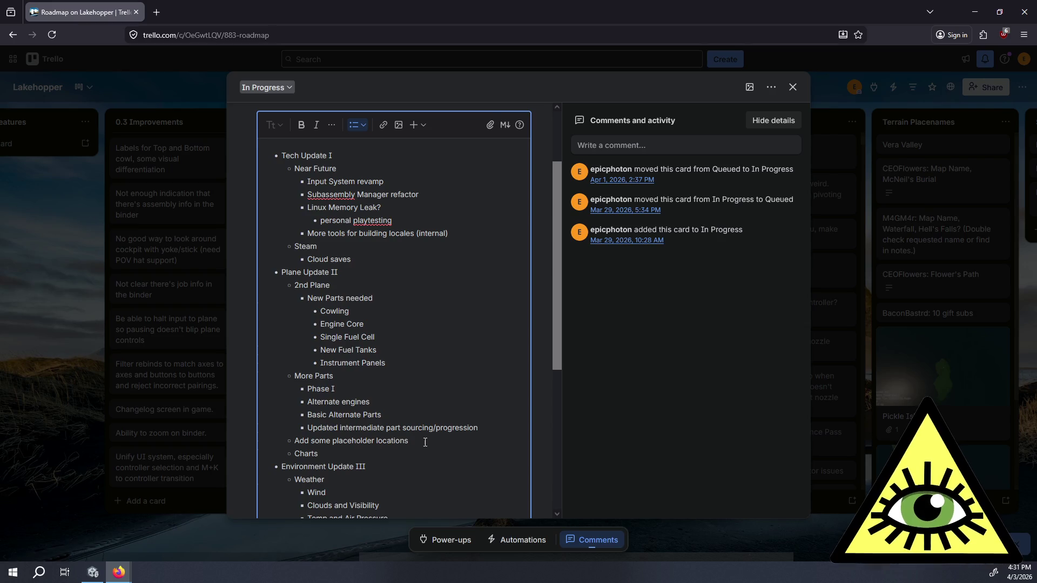
key("Return")
type("Maybe ")
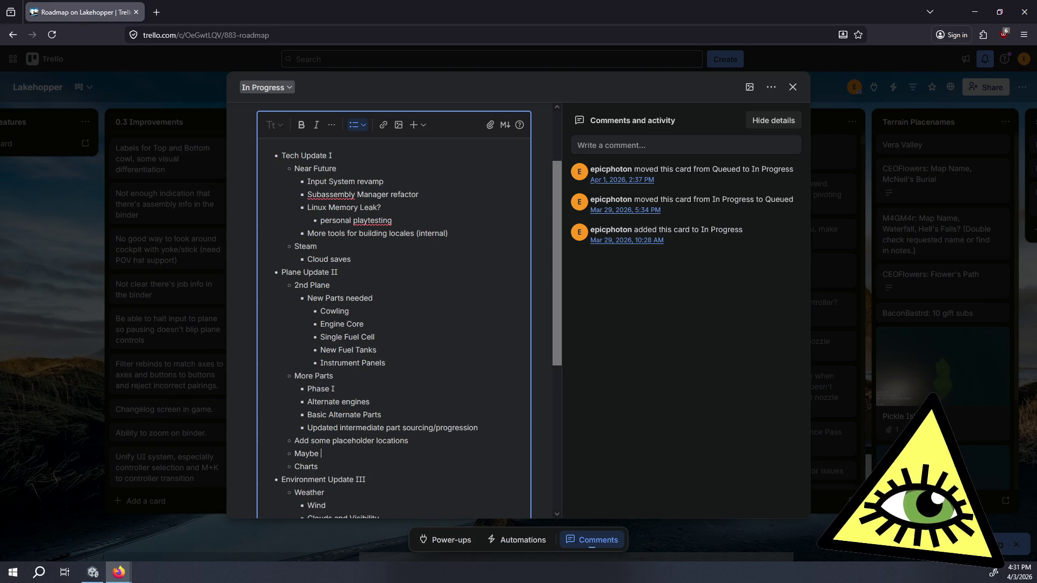
type("Nav ")
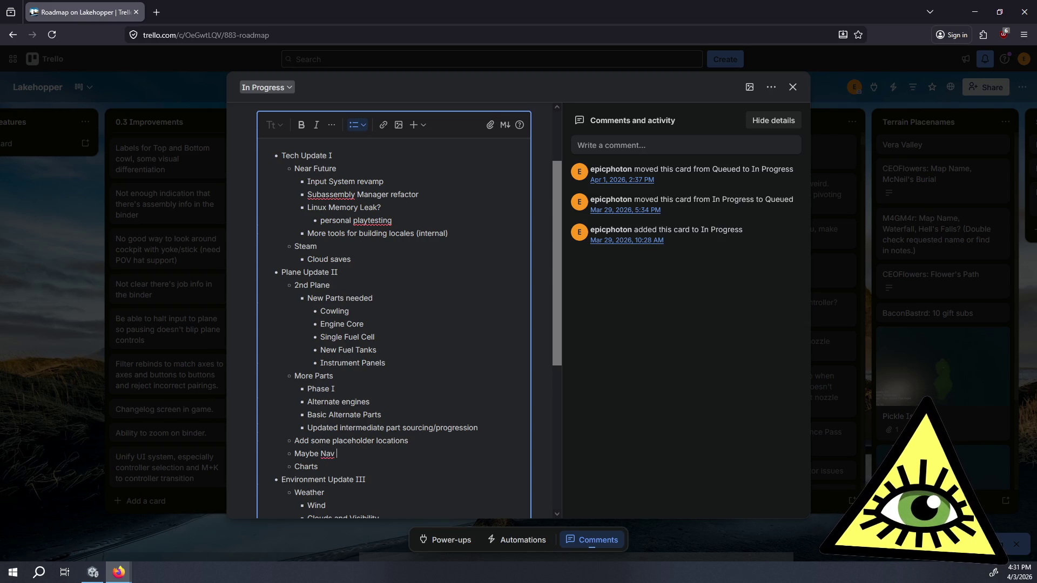
type("system related ")
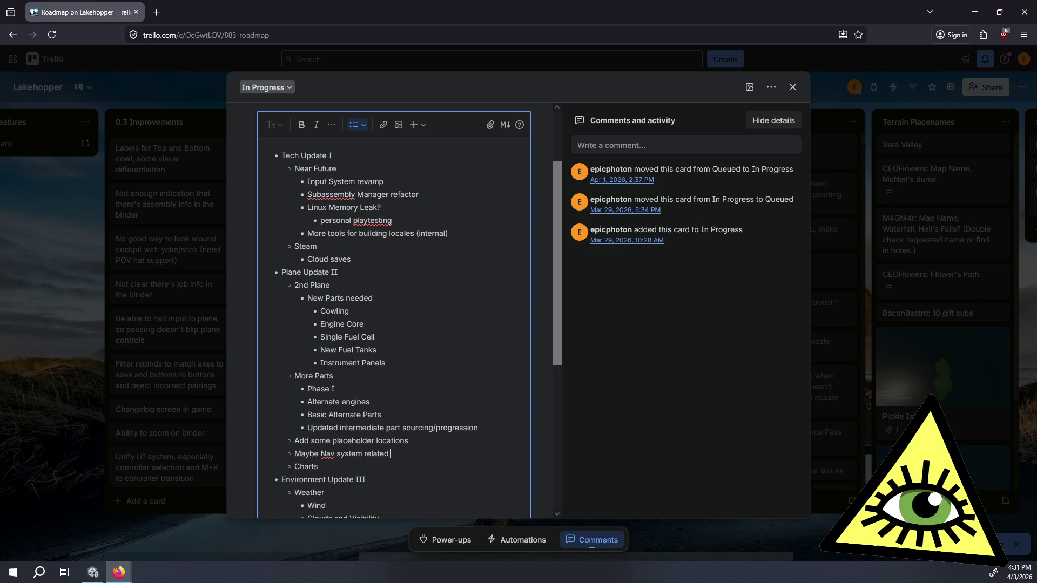
type("repairs")
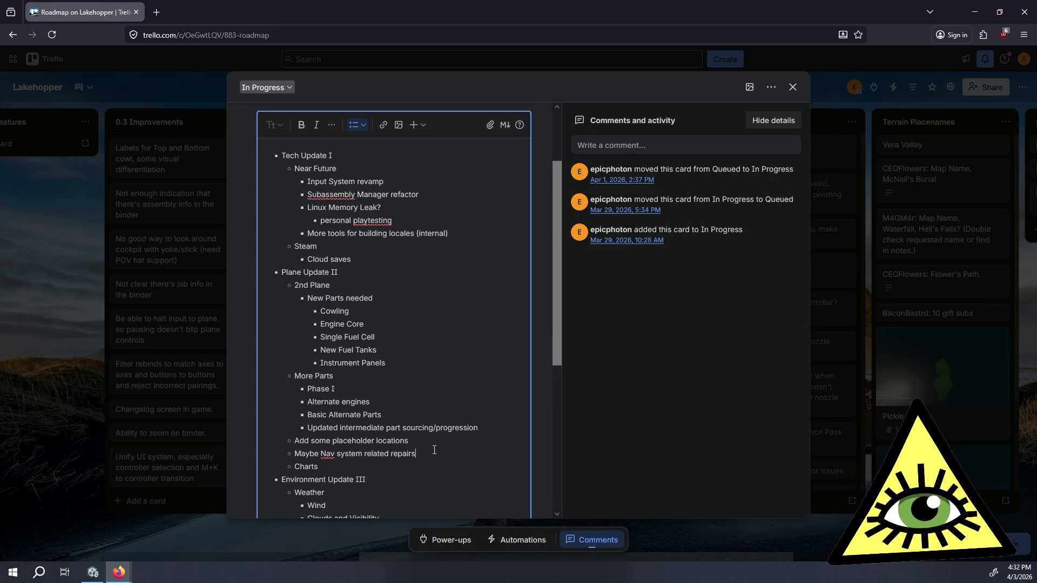
scroll(452, 440, "down", 3)
left_click(386, 354)
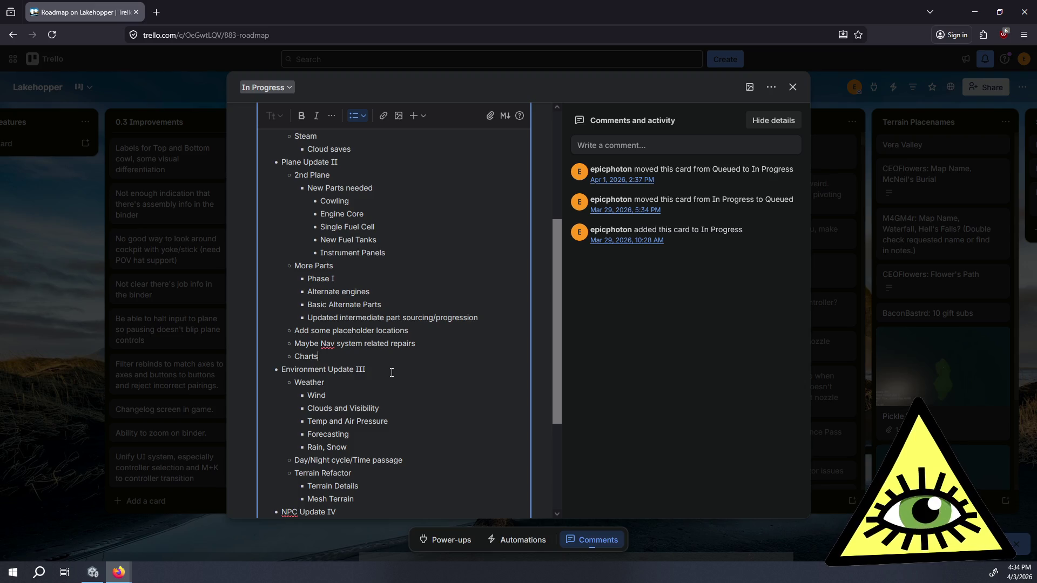
left_click_drag(337, 357, 294, 333)
- Highlight the placeholder locations through Charts items, then clear it and scroll the list
left_click(337, 353)
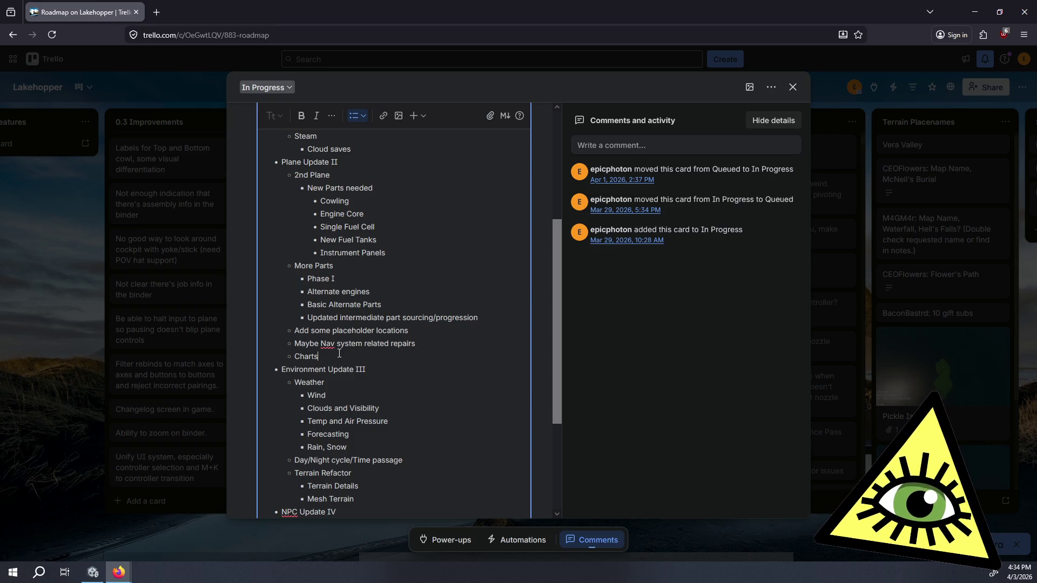
left_click_drag(339, 353, 296, 332)
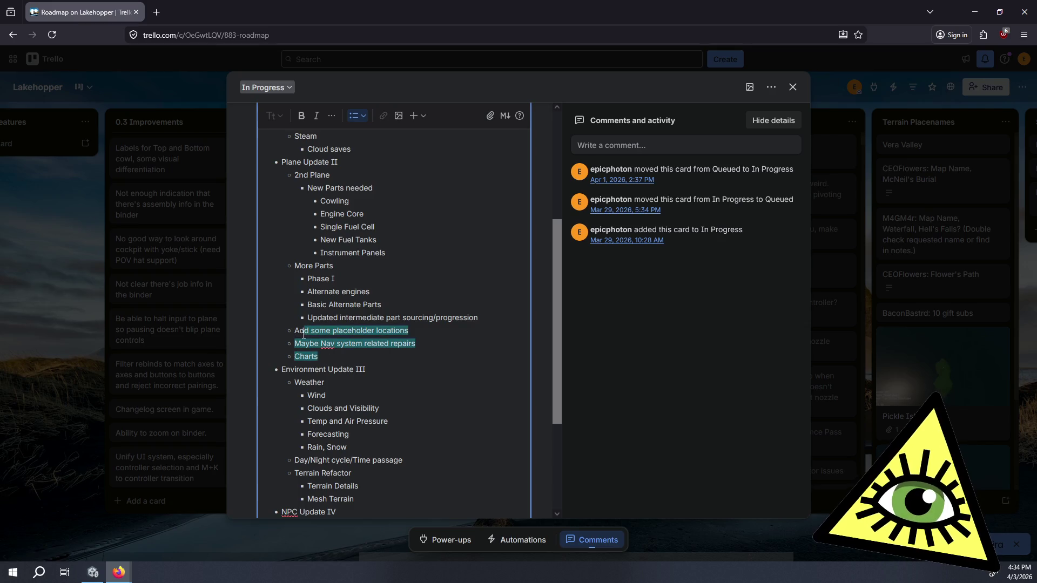
left_click(371, 343)
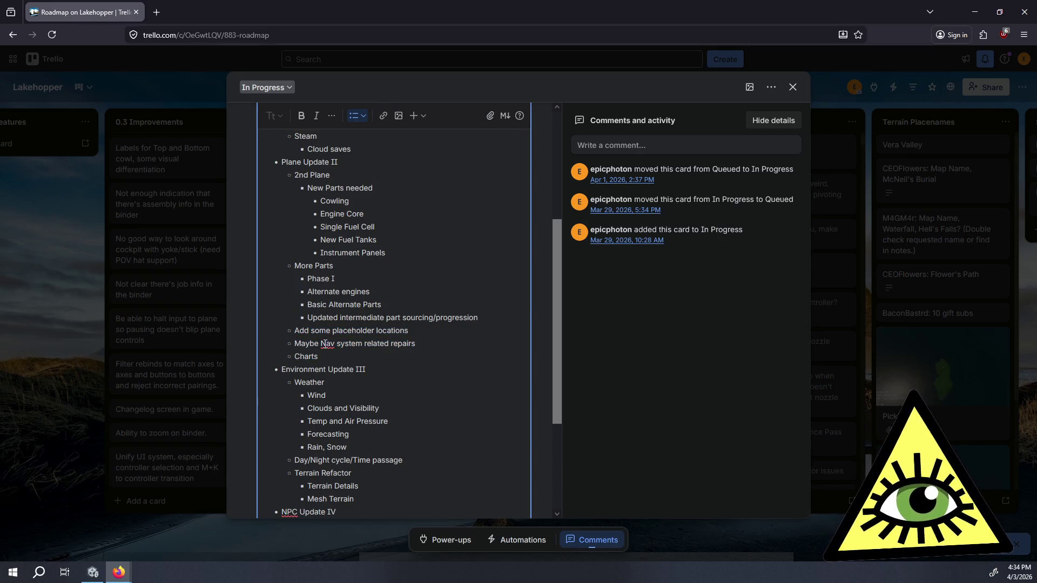
scroll(440, 287, "up", 2)
scroll(461, 265, "down", 4)
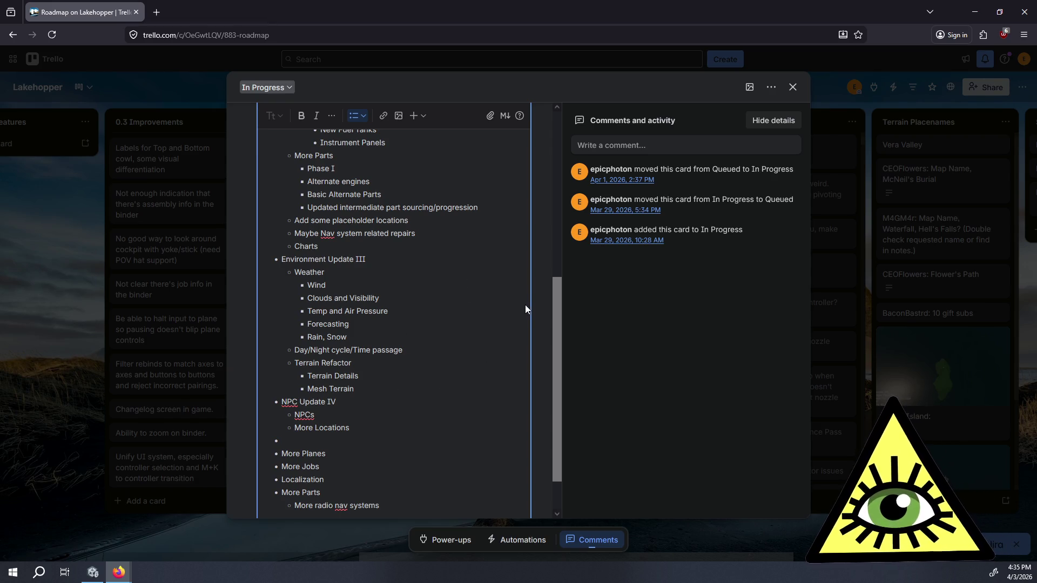
scroll(382, 383, "down", 1)
left_click(382, 382)
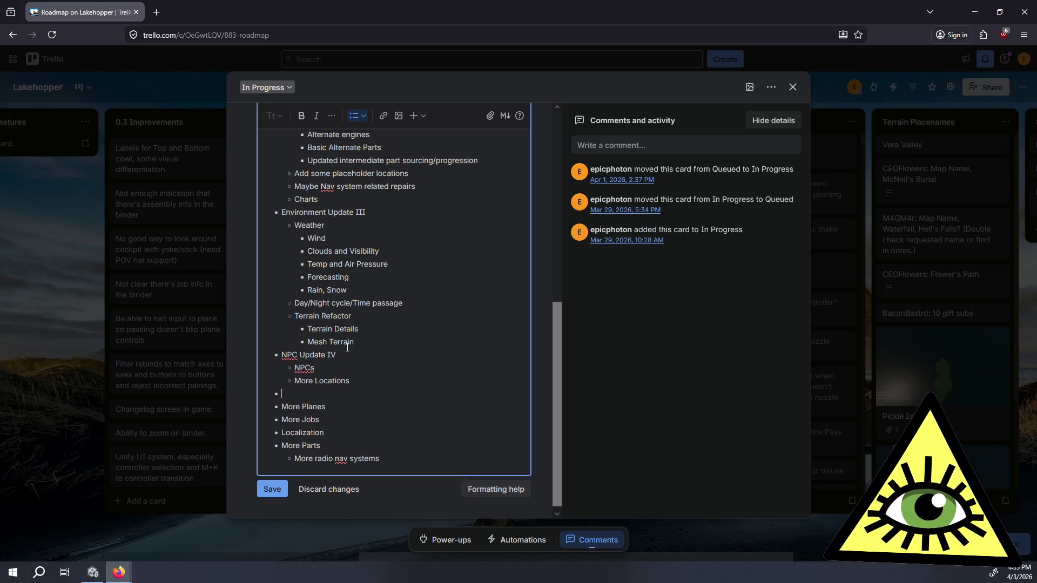
scroll(339, 274, "up", 5)
left_click_drag(296, 336, 346, 357)
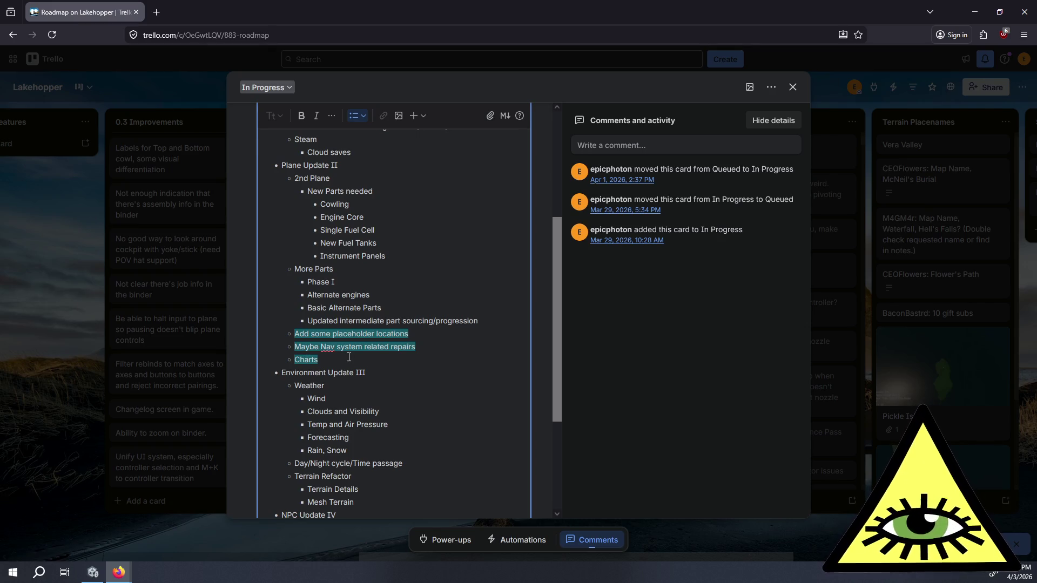
left_click(349, 357)
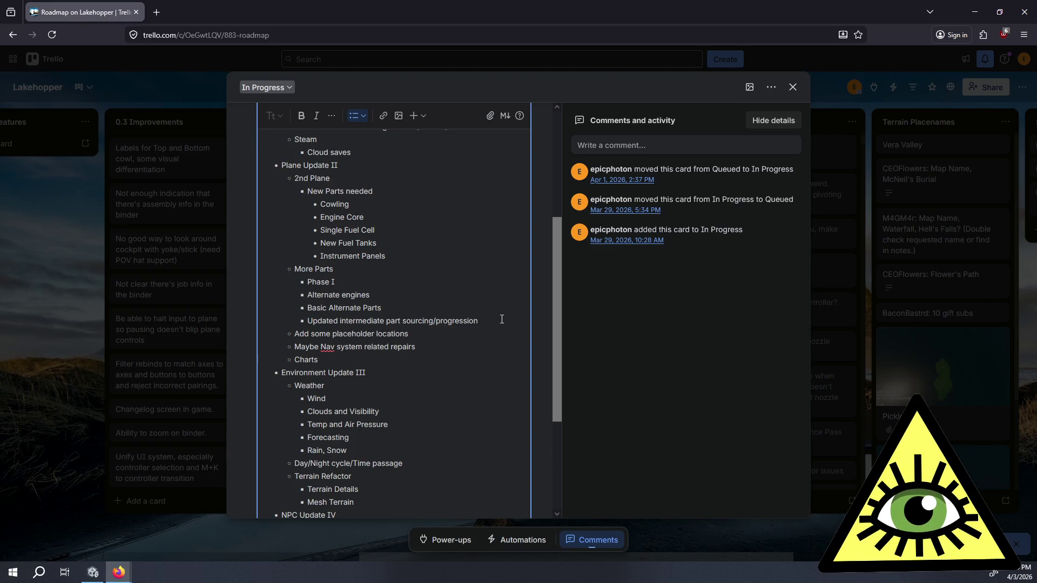
left_click_drag(501, 319, 276, 177)
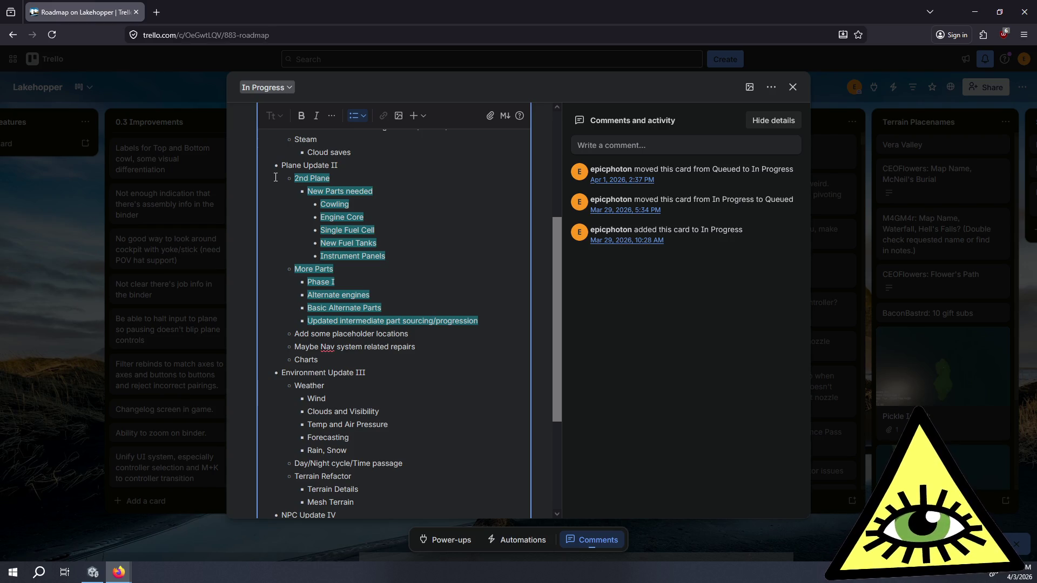
mouse_move(275, 177)
left_mouse_down()
mouse_move(335, 270)
mouse_move(477, 322)
mouse_move(491, 356)
left_mouse_up()
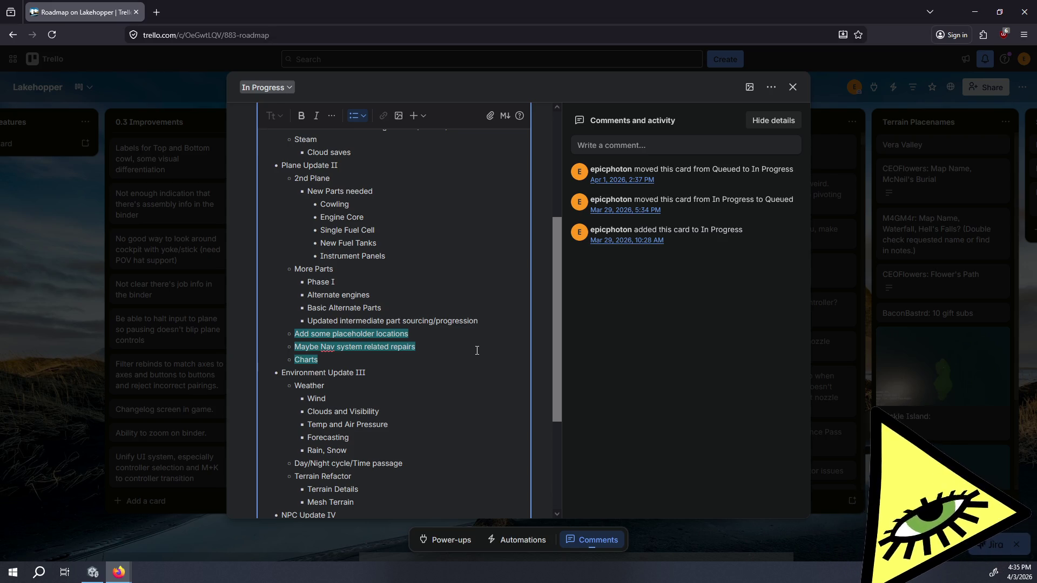
scroll(466, 339, "up", 3)
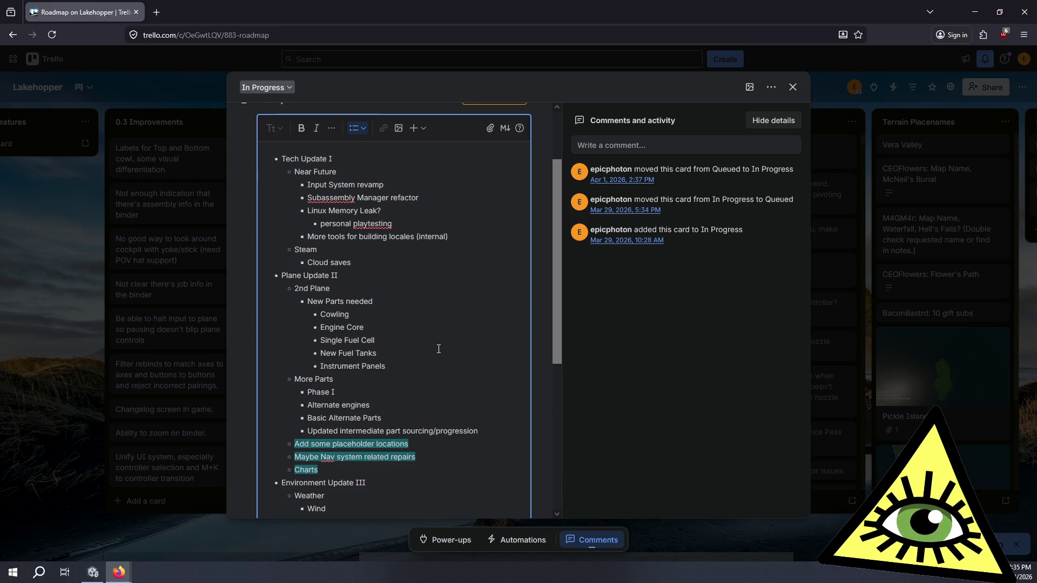
scroll(439, 348, "down", 3)
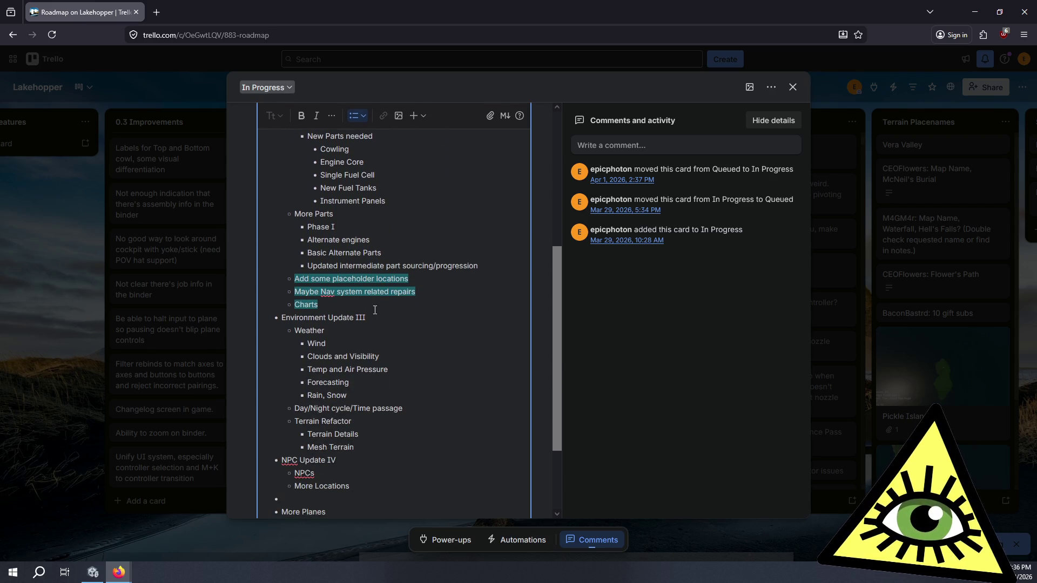
left_click(375, 310)
scroll(375, 310, "down", 2)
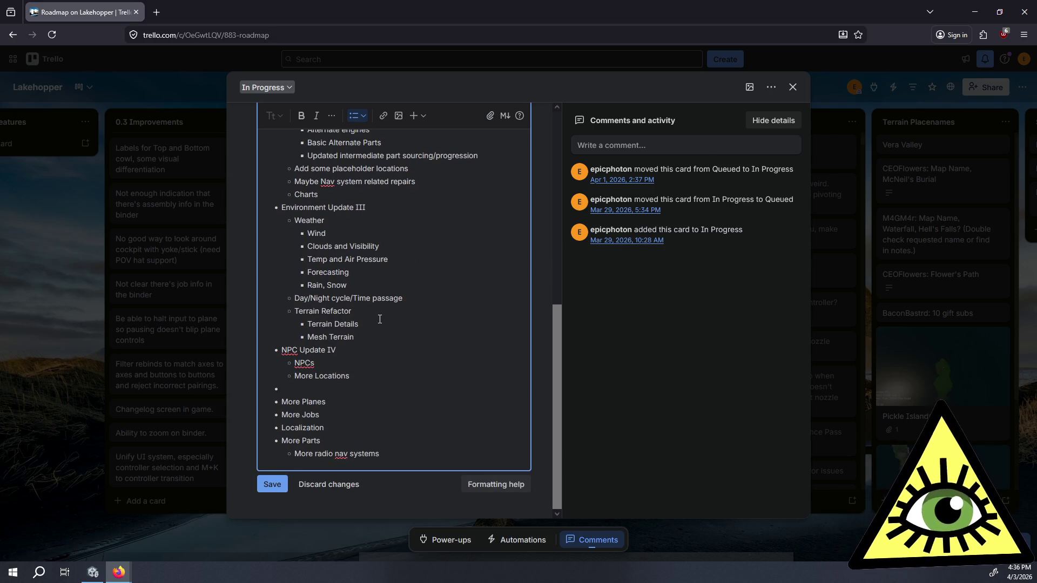
mouse_move(364, 340)
left_mouse_down()
mouse_move(303, 196)
mouse_move(276, 205)
left_mouse_up()
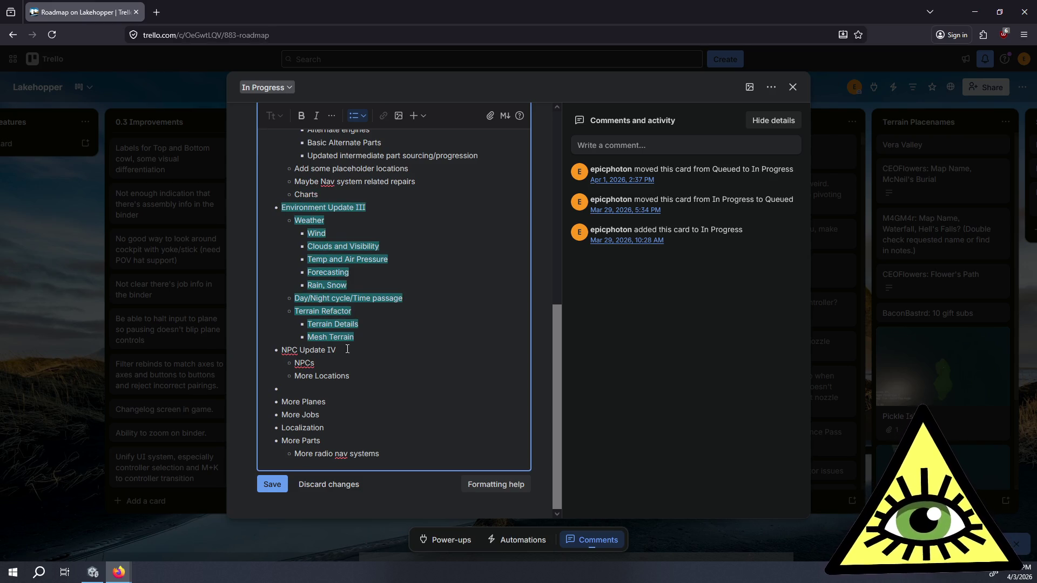
left_click(362, 388)
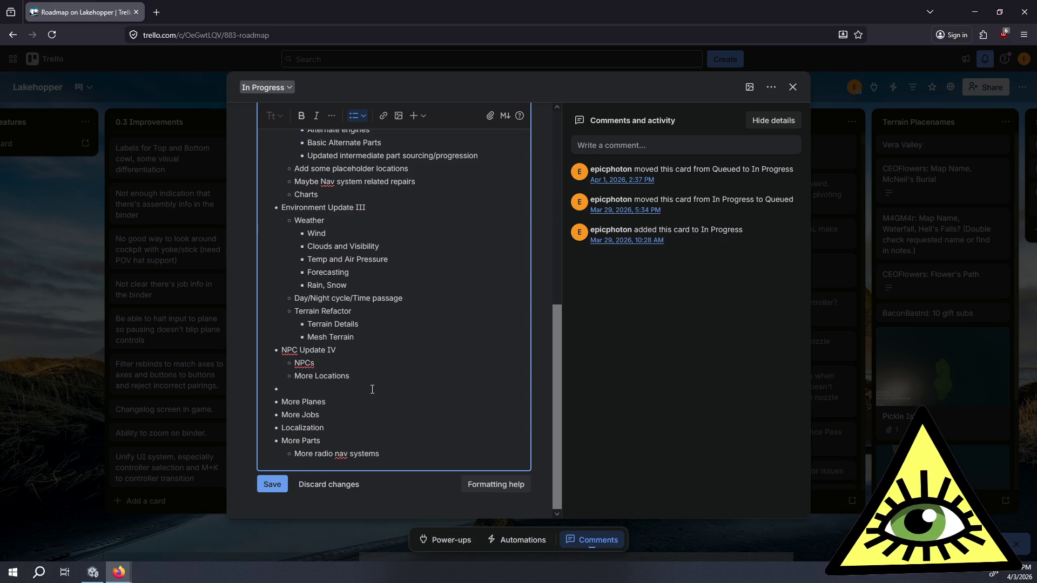
left_click_drag(372, 389, 274, 352)
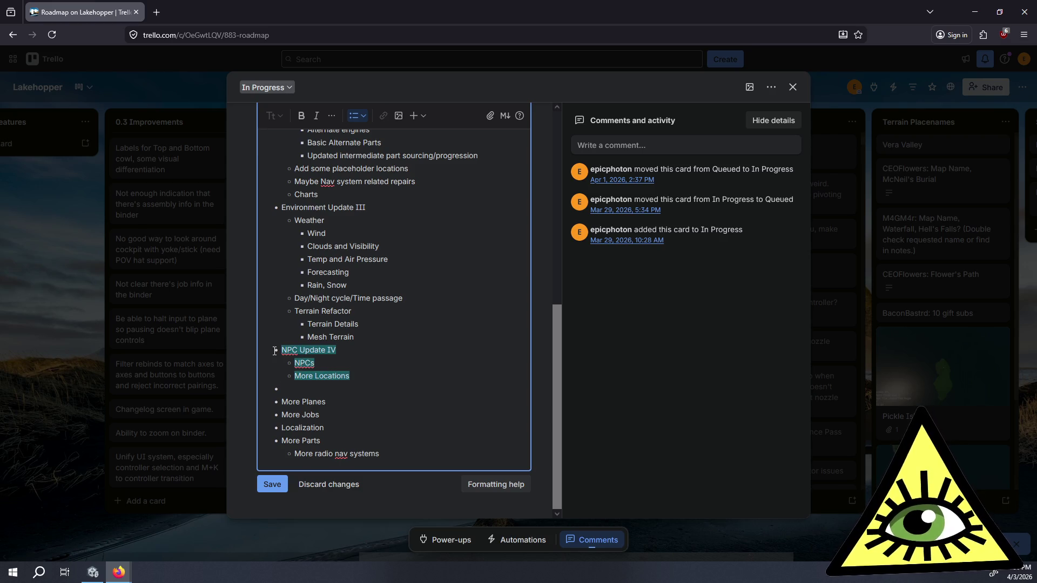
left_click(280, 351)
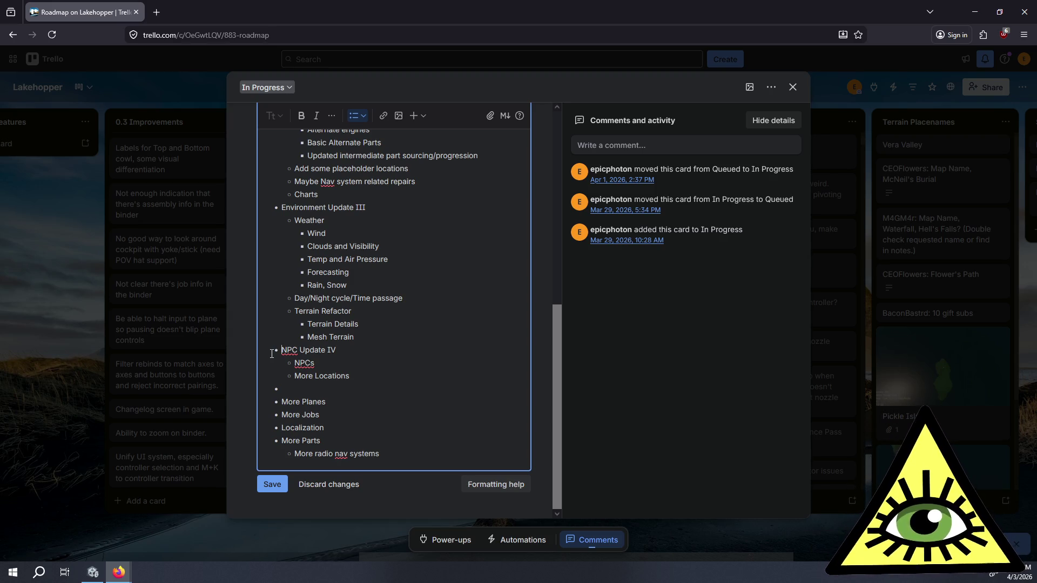
scroll(343, 329, "up", 7)
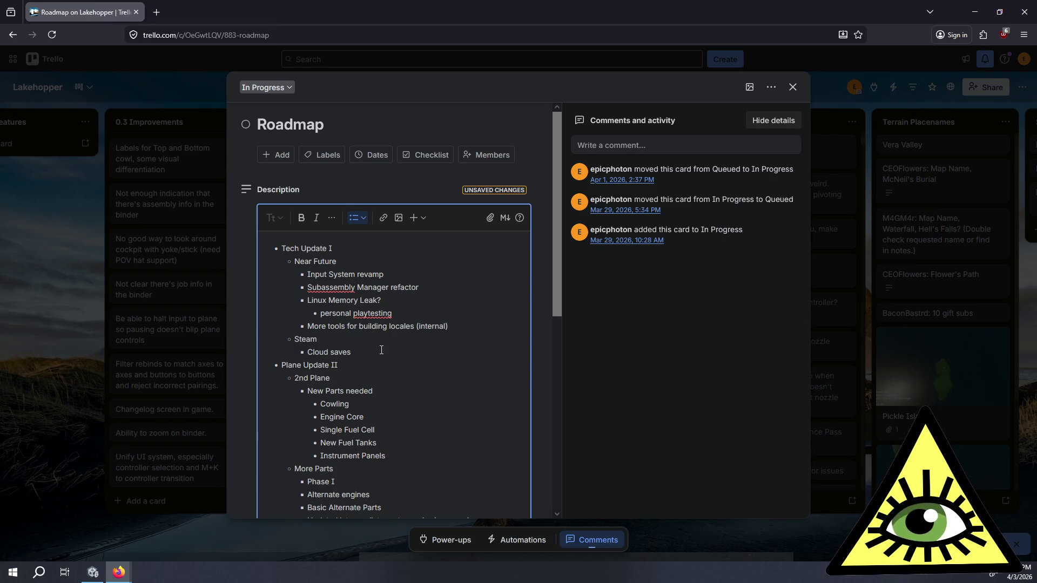
scroll(383, 345, "down", 5)
scroll(379, 353, "down", 2)
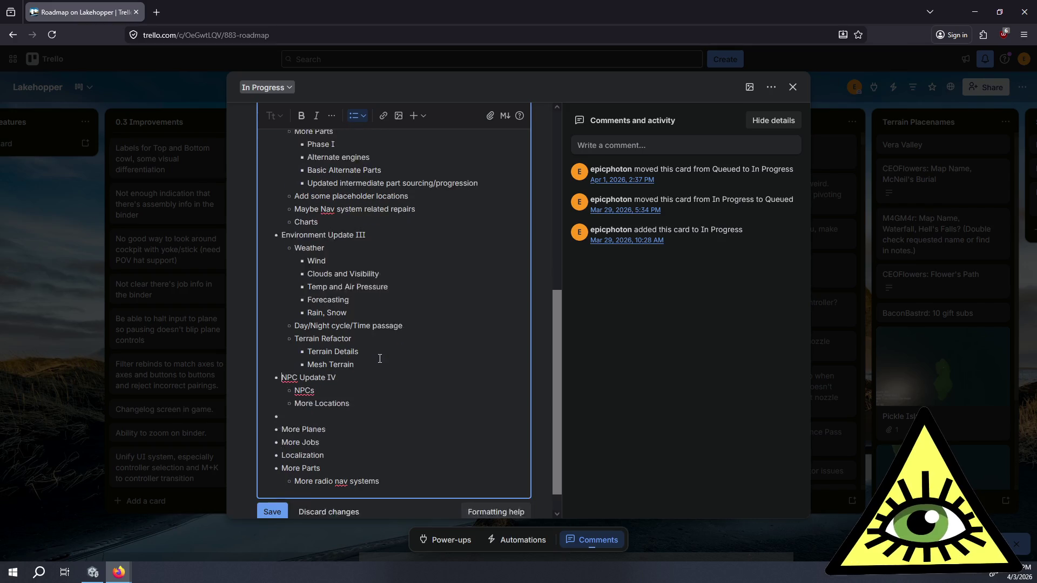
left_click_drag(350, 376, 280, 352)
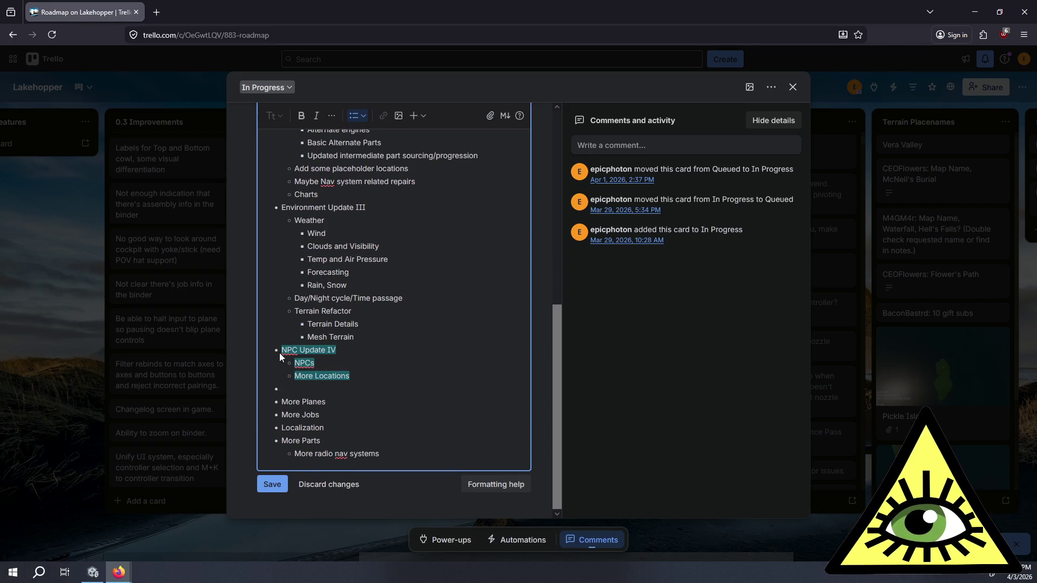
left_click(285, 353)
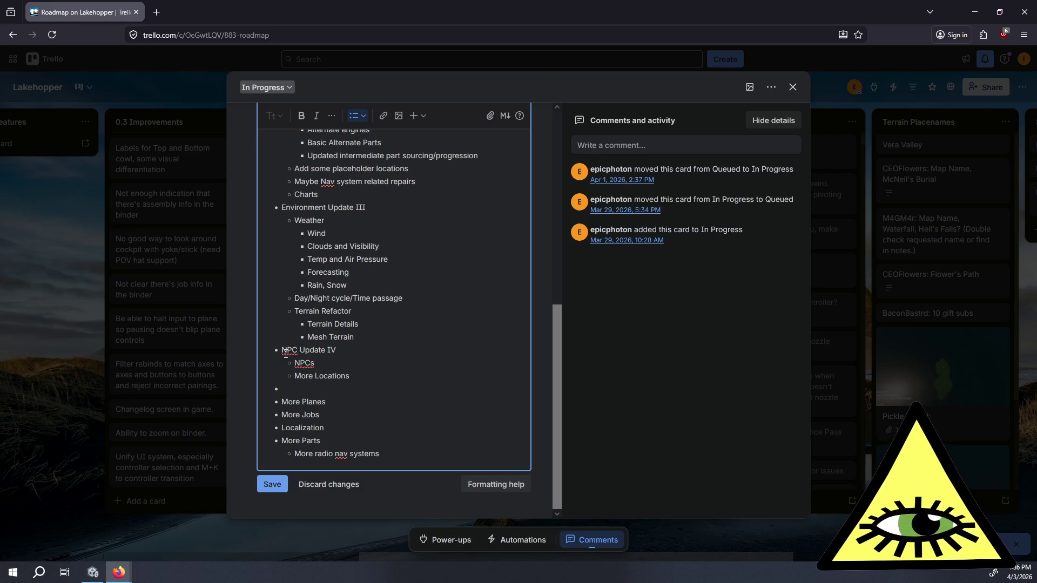
- Add an 'After that' bullet, indent the following items, and nest More radio nav systems under More Parts
left_click(339, 396)
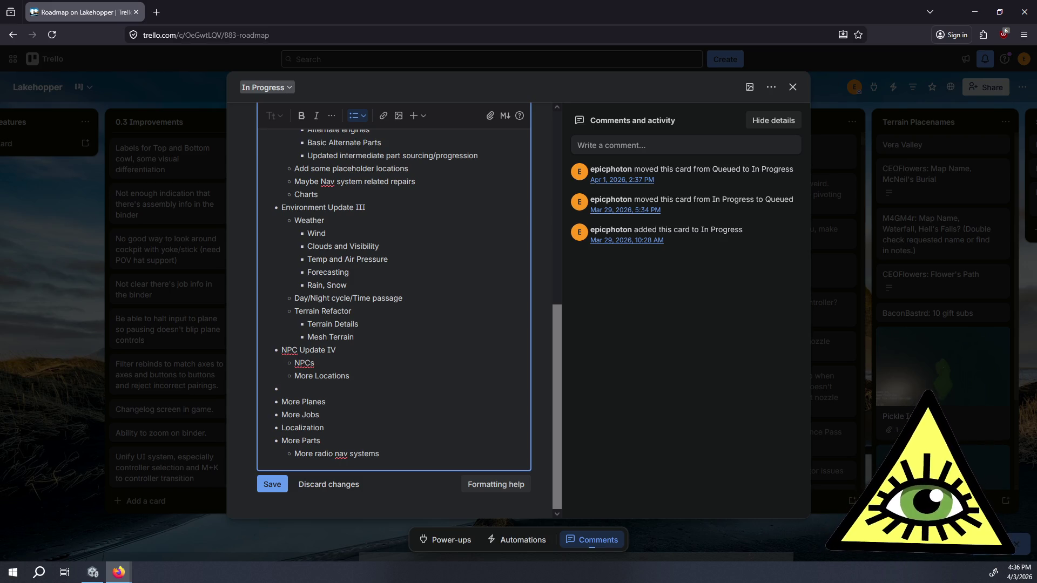
type("After that")
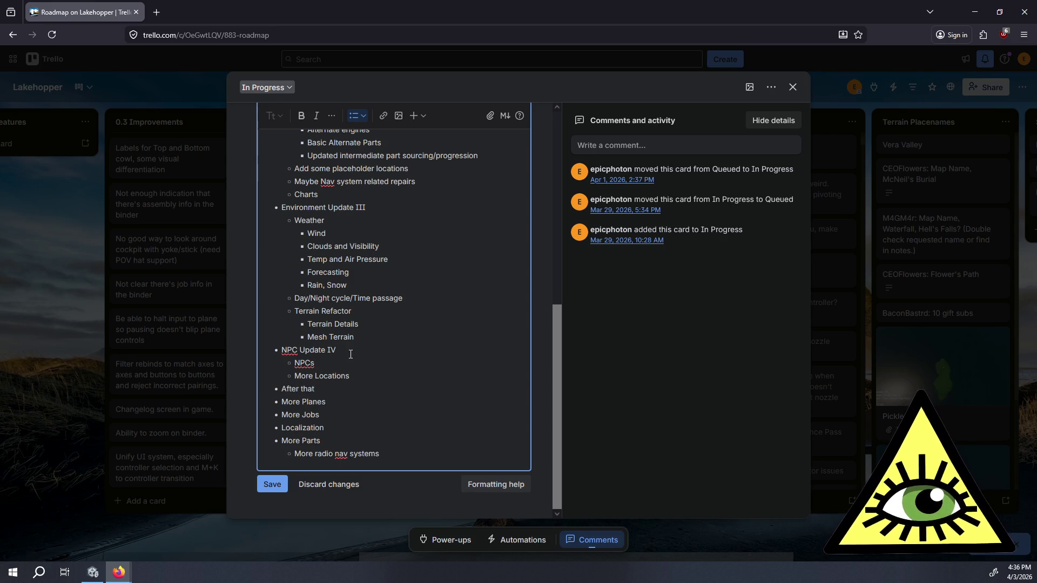
key("Tab")
key("Tab")
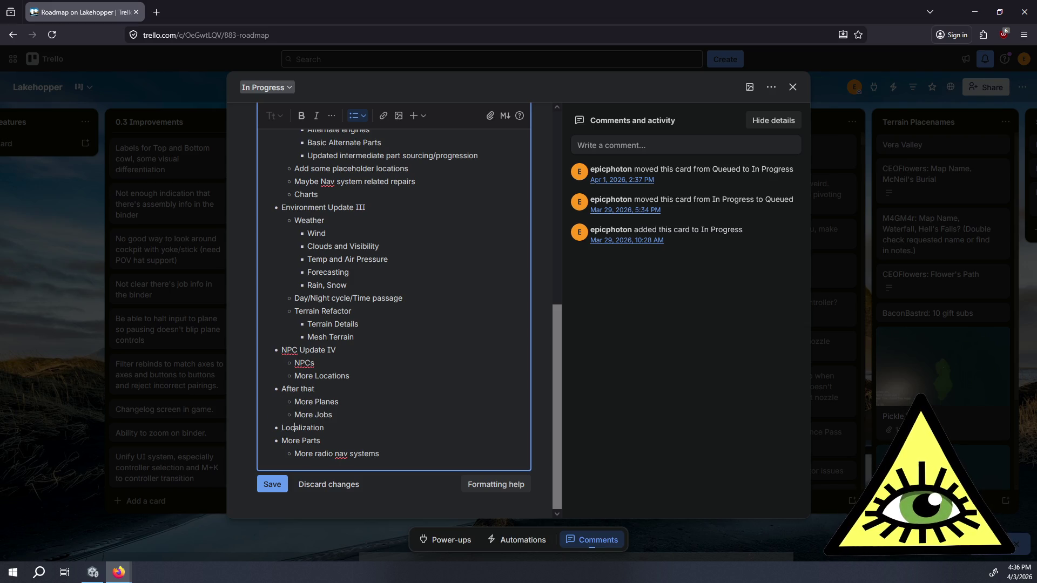
key("Tab")
key("Tab")
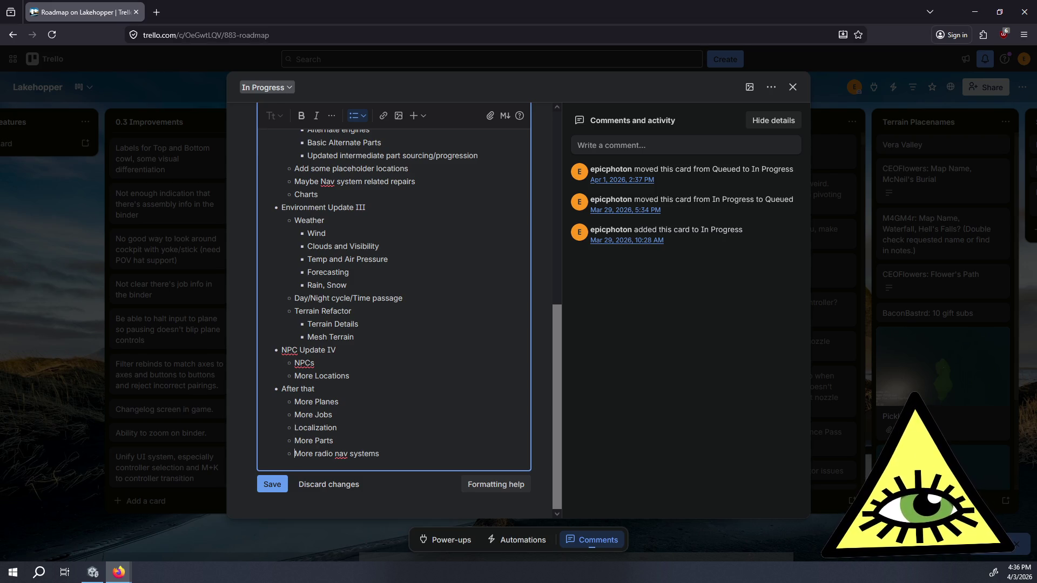
key("ctrl+shift+Right")
key("ctrl+shift+Right")
key("ctrl+shift+Right")
key("Left")
key("Right")
key("Tab")
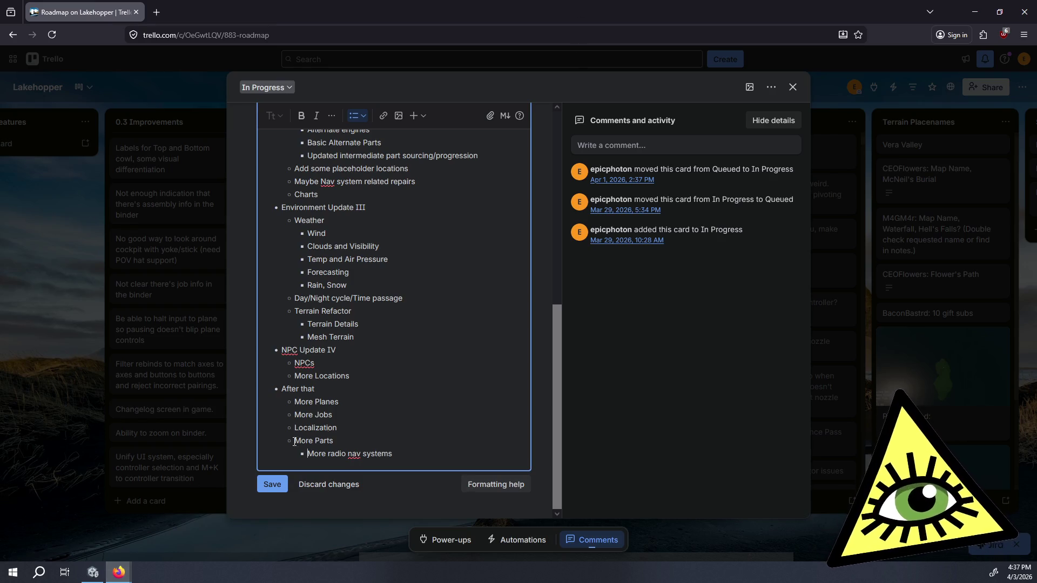
scroll(344, 413, "up", 2)
scroll(344, 413, "up", 5)
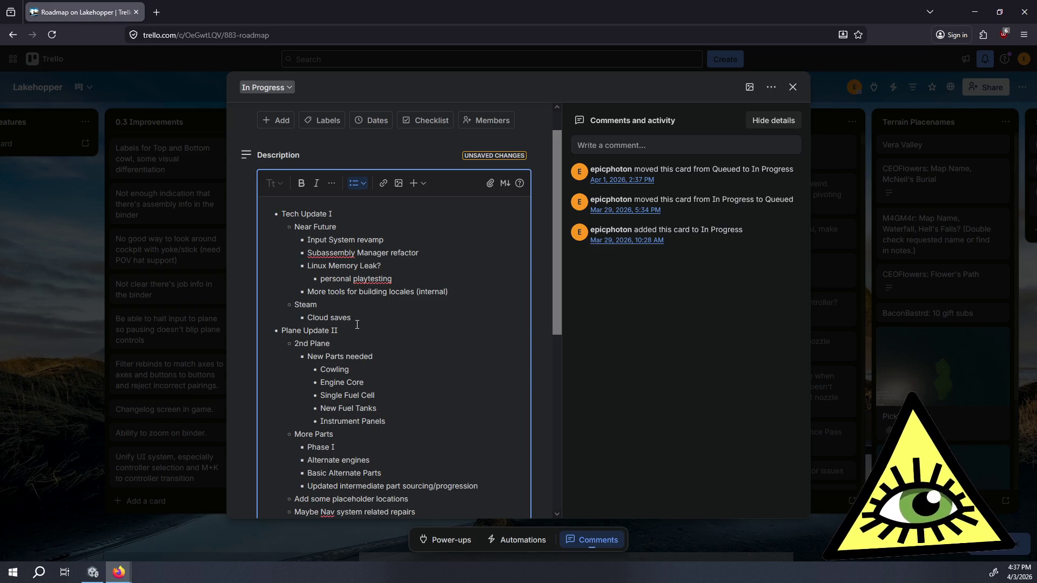
left_click(362, 317)
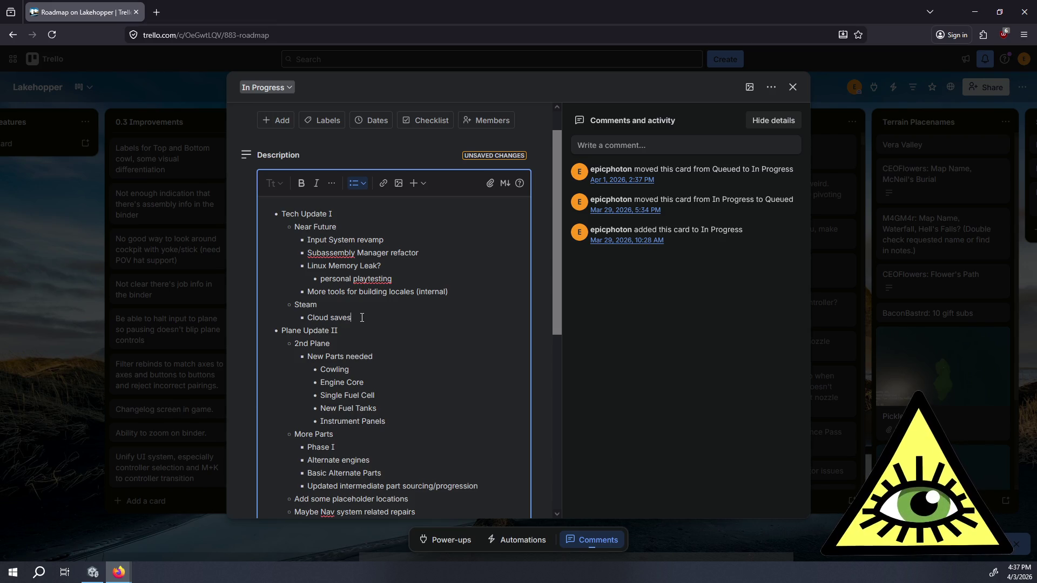
scroll(362, 317, "down", 2)
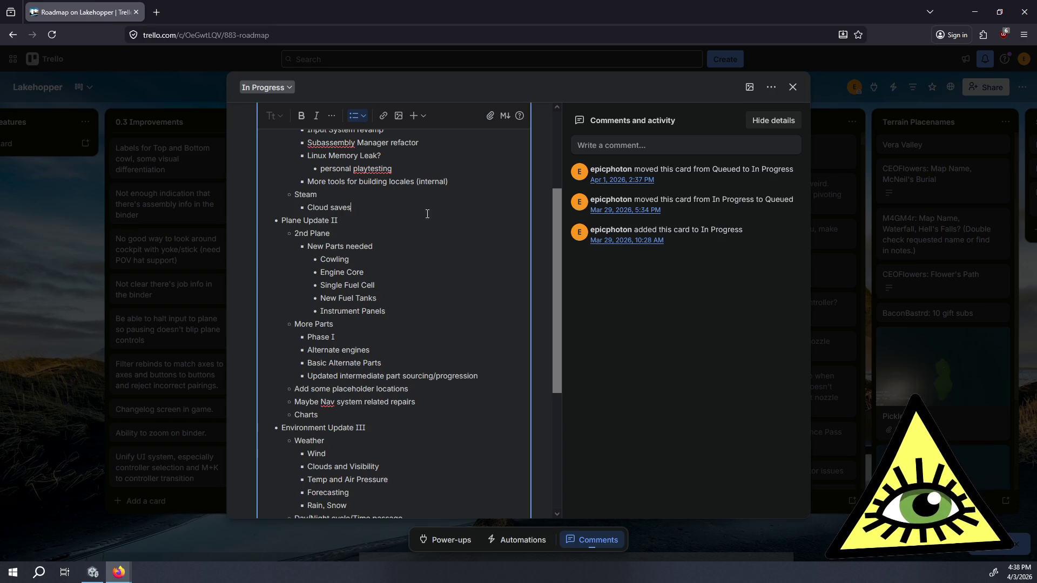
left_click_drag(401, 417, 379, 401)
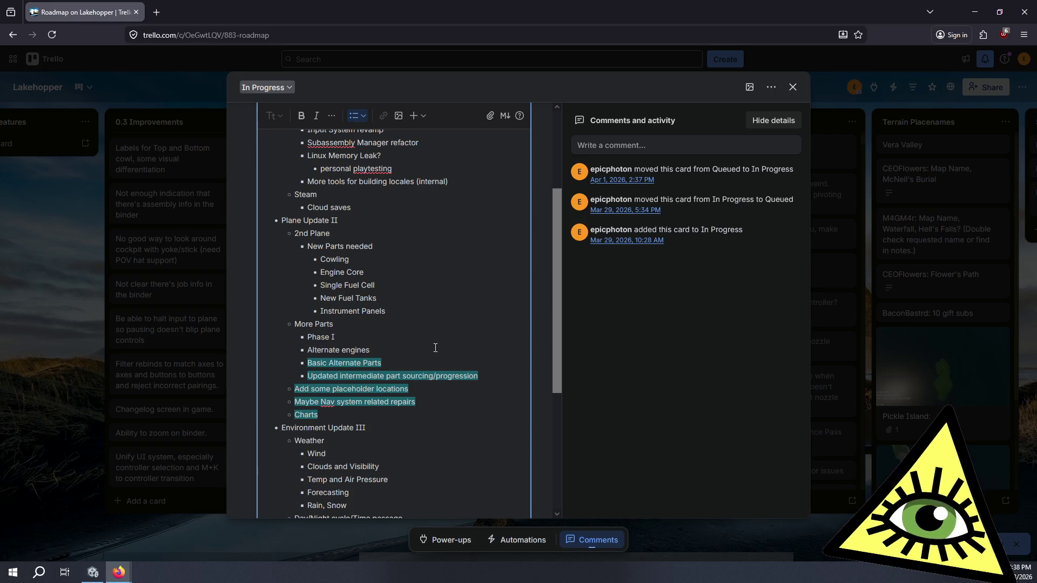
scroll(444, 349, "down", 3)
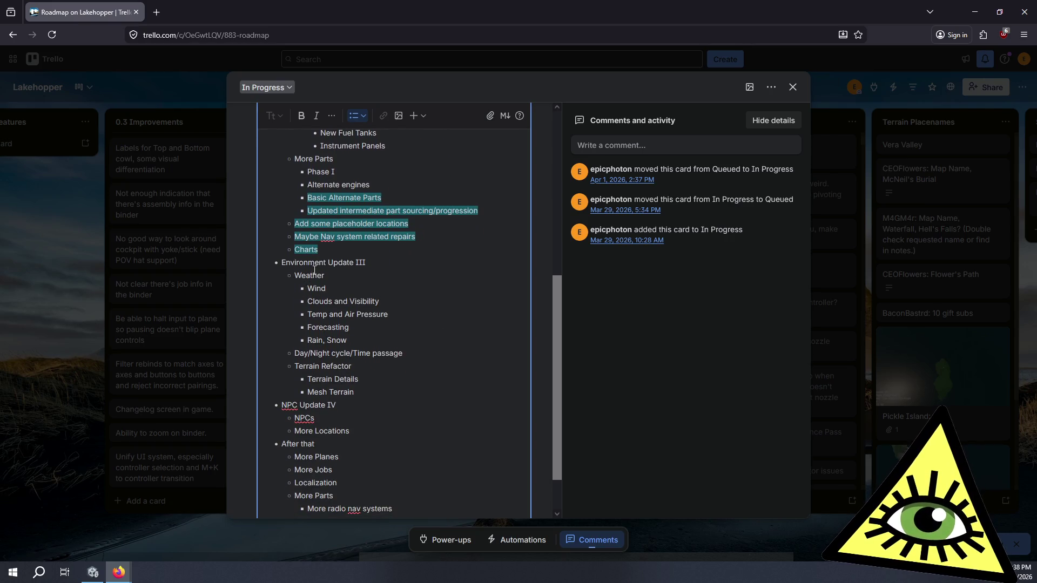
mouse_move(295, 263)
left_mouse_down()
mouse_move(336, 272)
mouse_move(351, 342)
mouse_move(377, 368)
left_mouse_up()
left_click(377, 369)
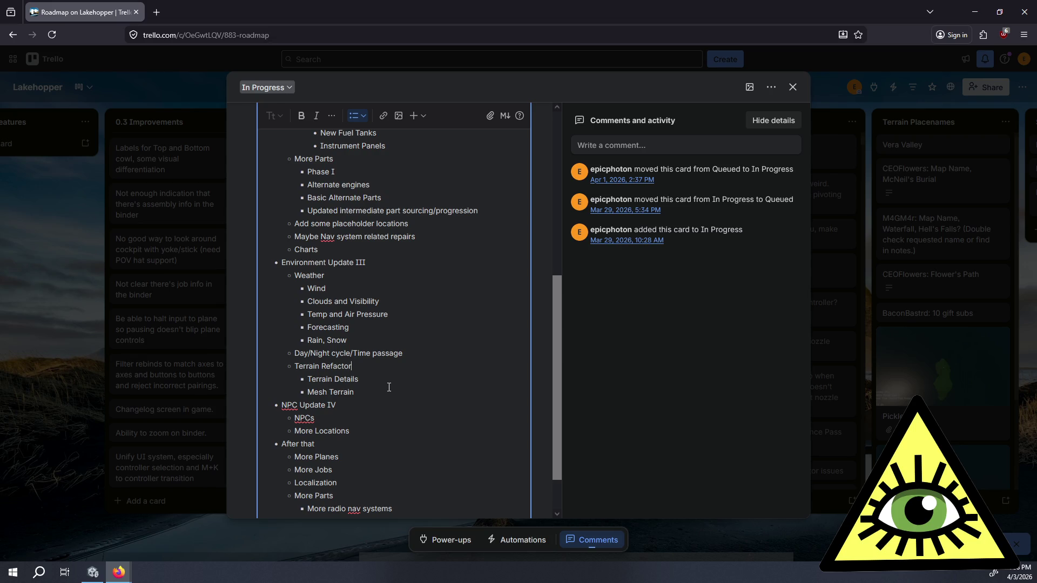
scroll(388, 387, "down", 2)
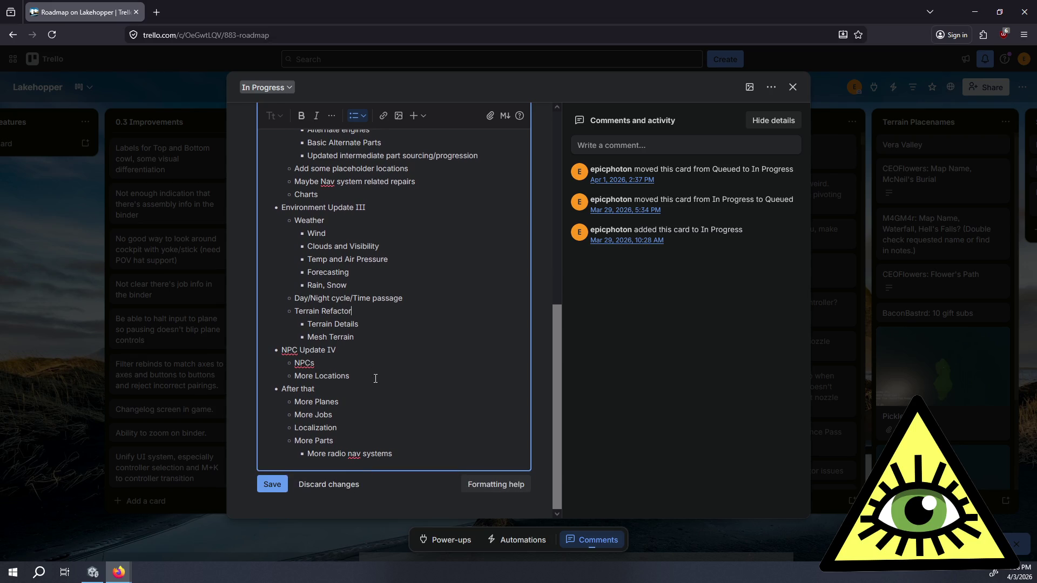
left_click_drag(376, 379, 388, 343)
triple_click(388, 340)
triple_click(359, 375)
left_click(284, 348)
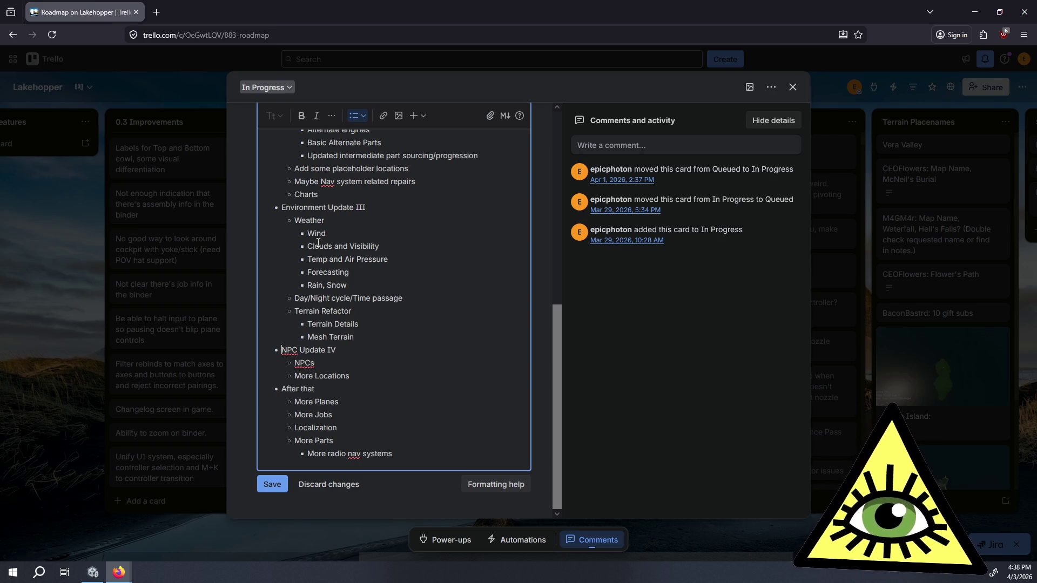
- Highlight the whole Plane Update II section to look it over
scroll(400, 319, "up", 4)
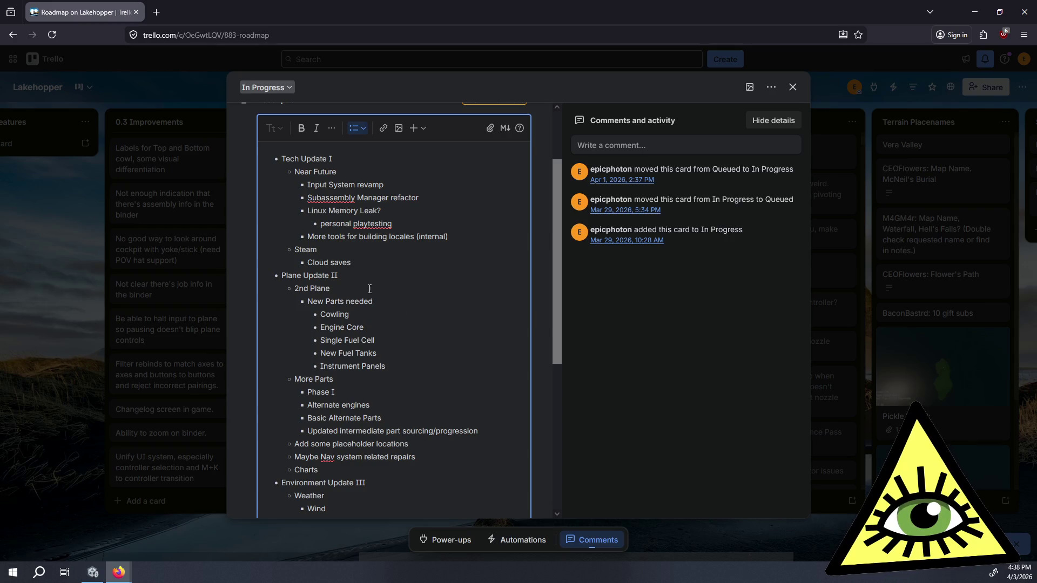
mouse_move(284, 218)
left_mouse_down()
mouse_move(378, 299)
mouse_move(425, 416)
left_mouse_up()
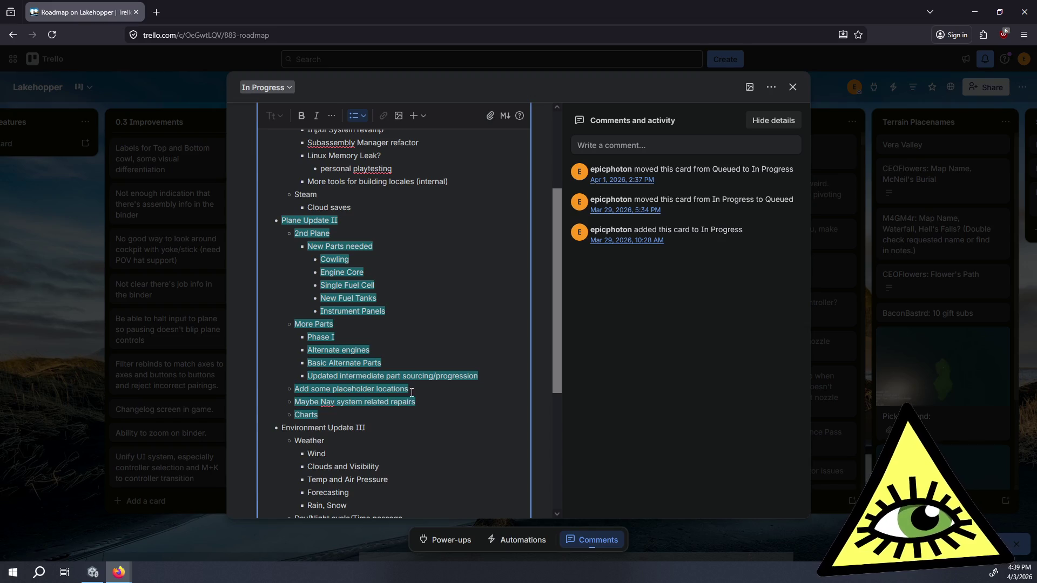
scroll(410, 396, "down", 2)
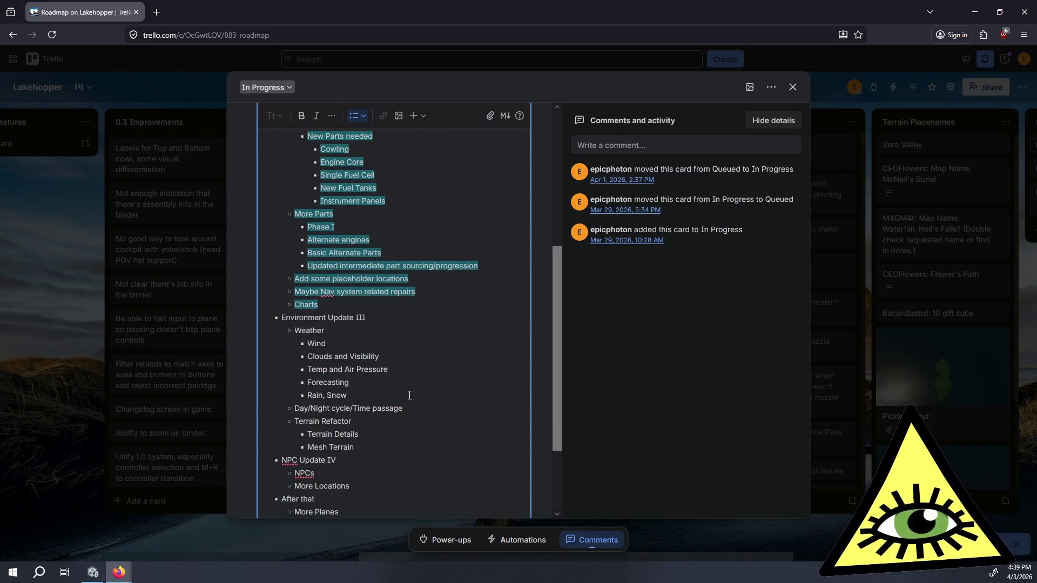
scroll(409, 395, "up", 1)
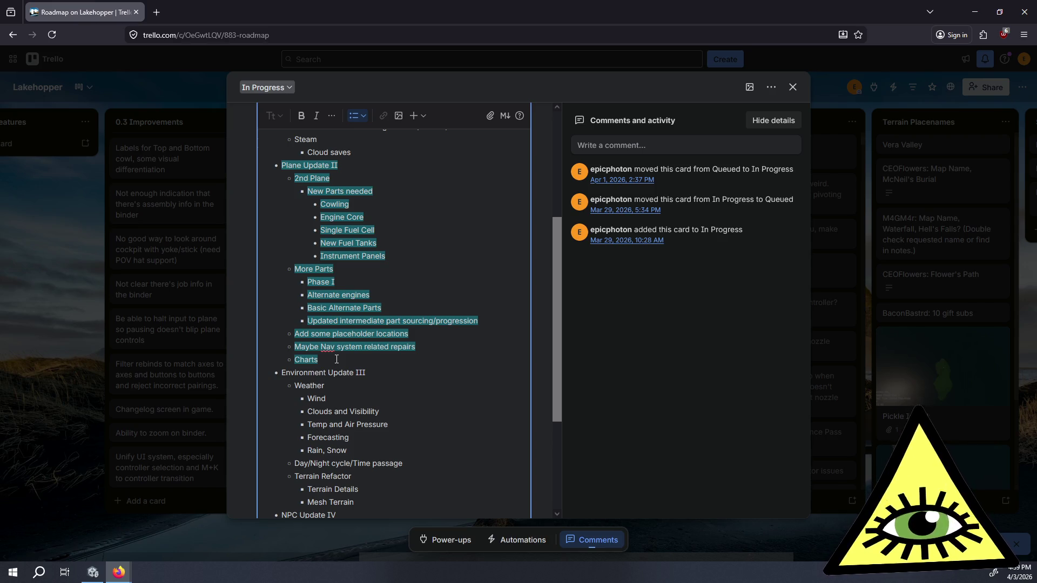
- Check the Charts and 'Add some placeholder locations' items, then clear the selection
mouse_move(337, 359)
left_mouse_down()
mouse_move(280, 334)
mouse_move(336, 360)
left_mouse_up()
left_click(284, 335)
left_click(336, 359)
left_click(281, 334)
left_click(335, 361)
double_click(335, 360)
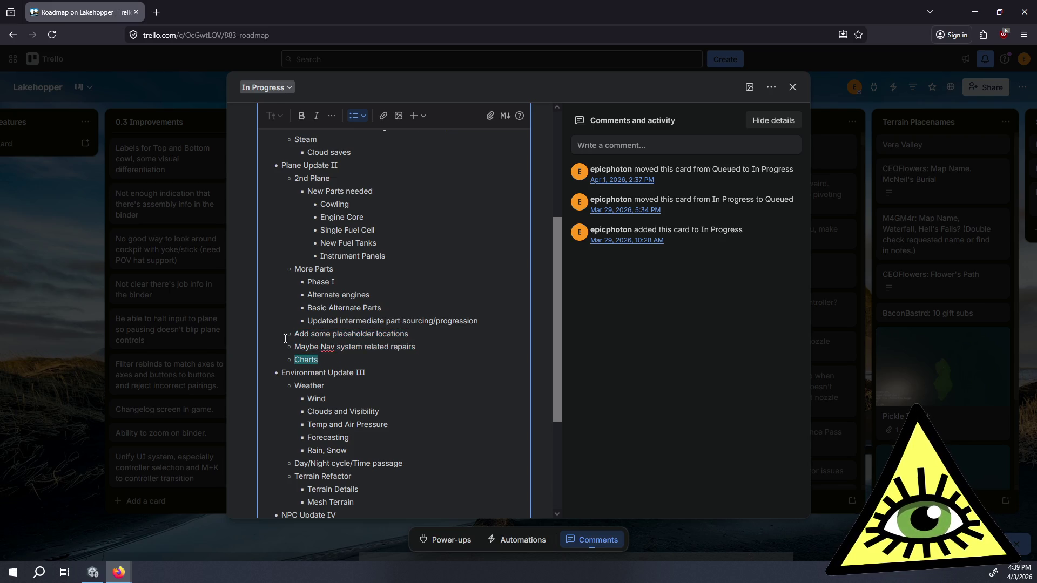
triple_click(295, 335)
left_click(295, 335)
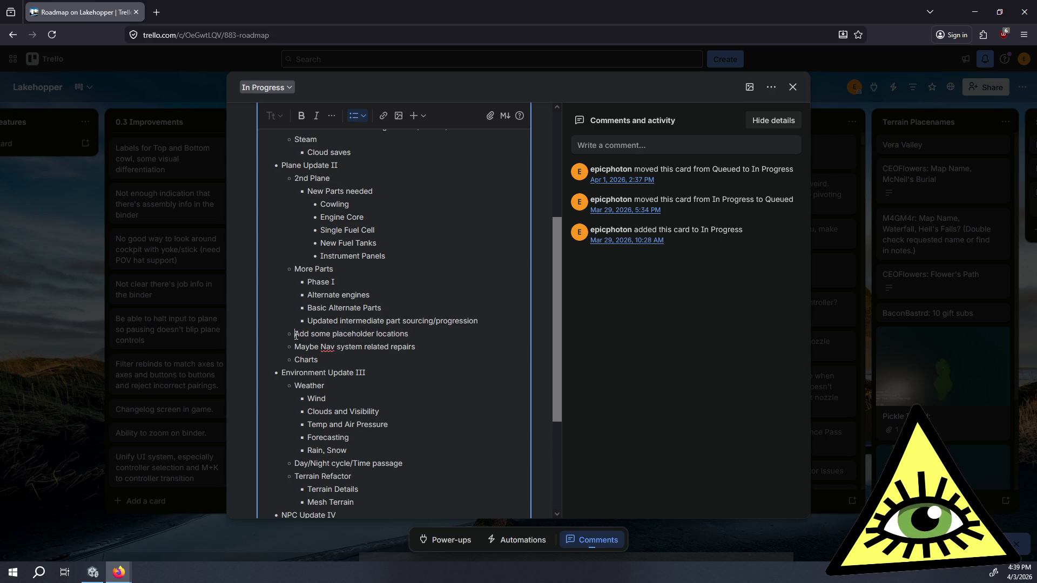
scroll(296, 335, "up", 3)
scroll(296, 335, "up", 2)
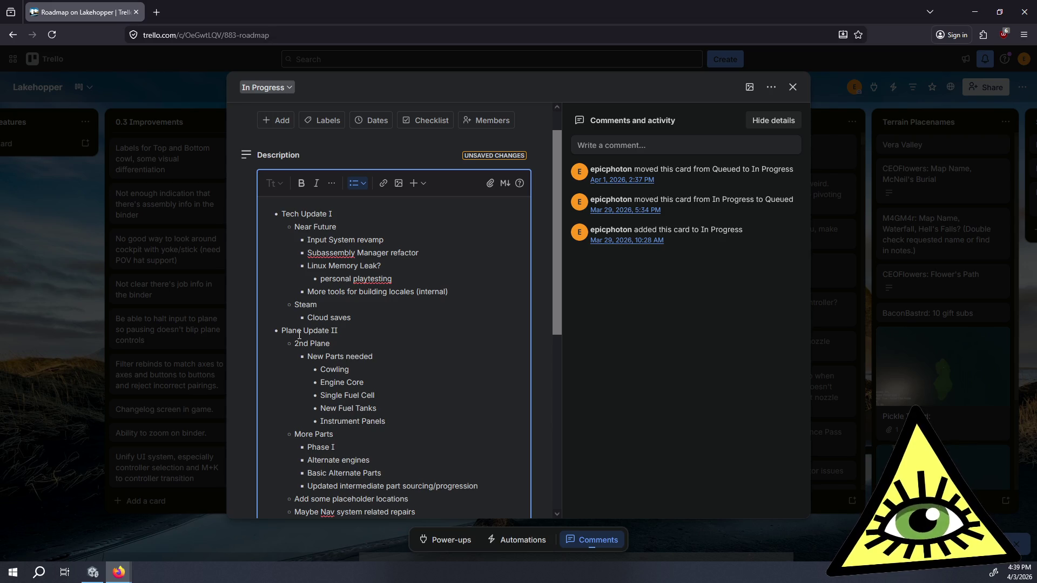
scroll(299, 335, "down", 6)
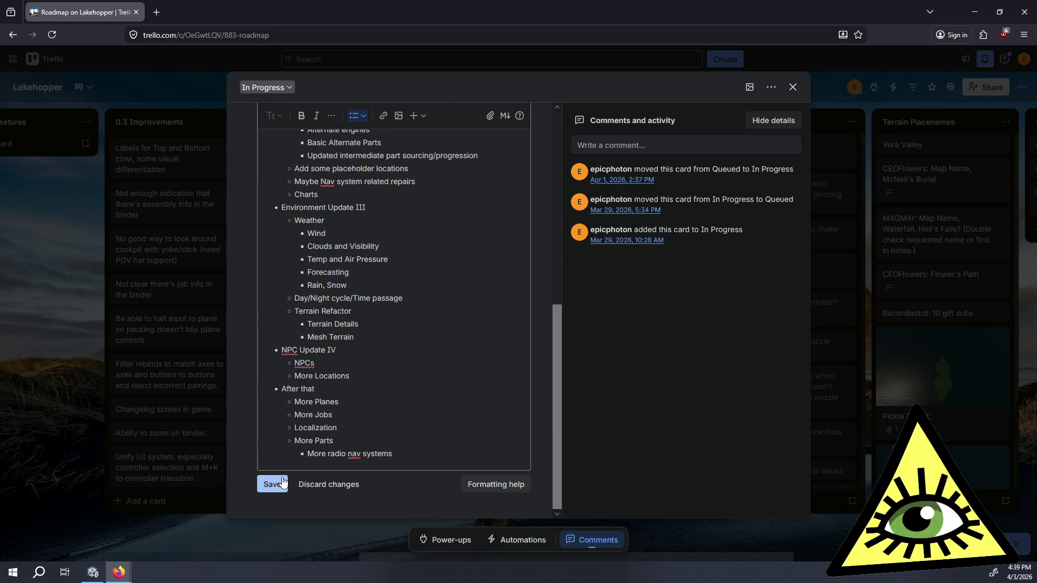
- Save the edited Roadmap description, scroll through it, and close the card
left_click(280, 482)
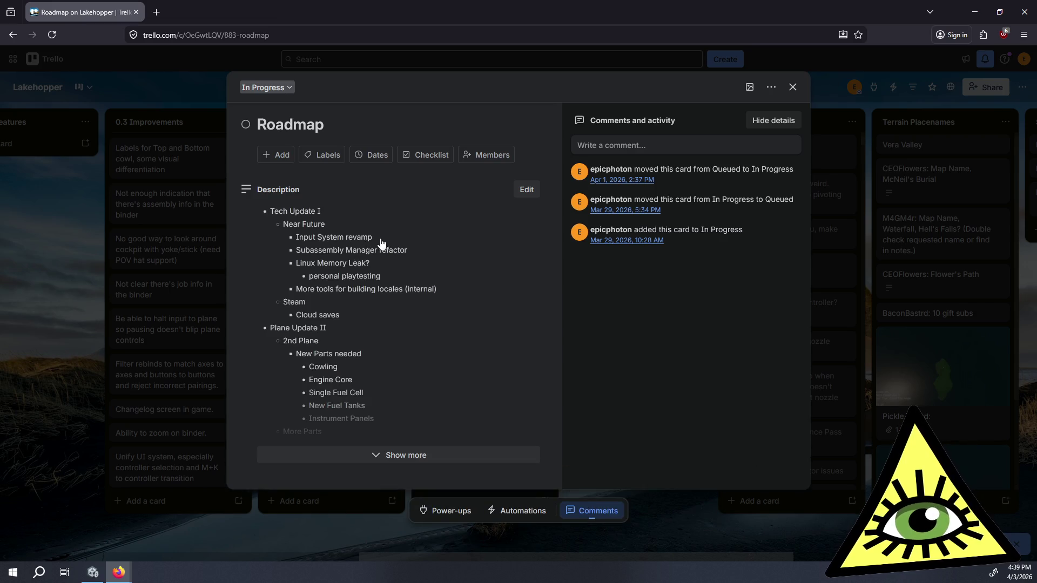
scroll(373, 260, "down", 4)
scroll(373, 272, "down", 2)
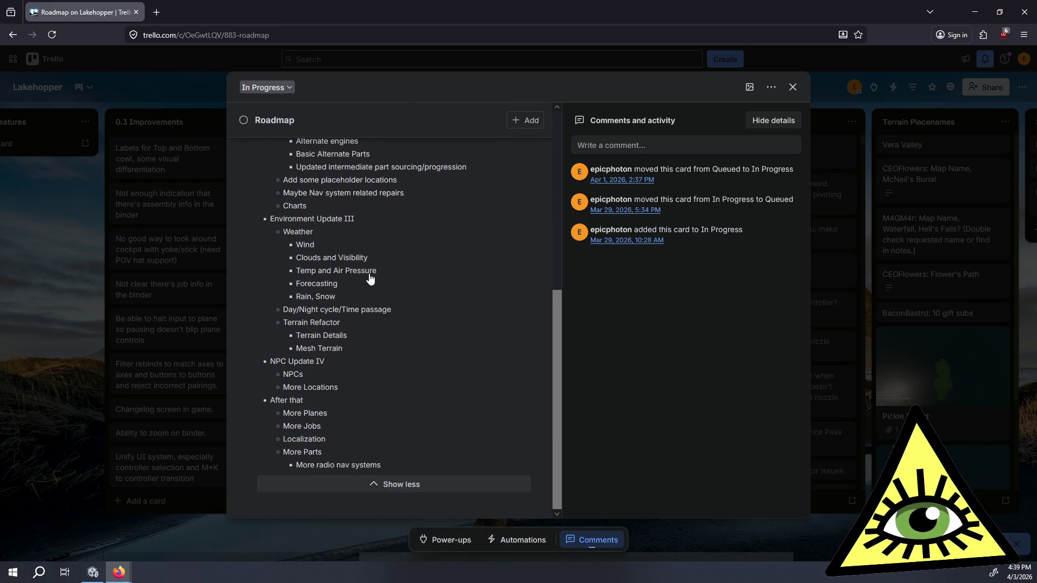
left_click(61, 331)
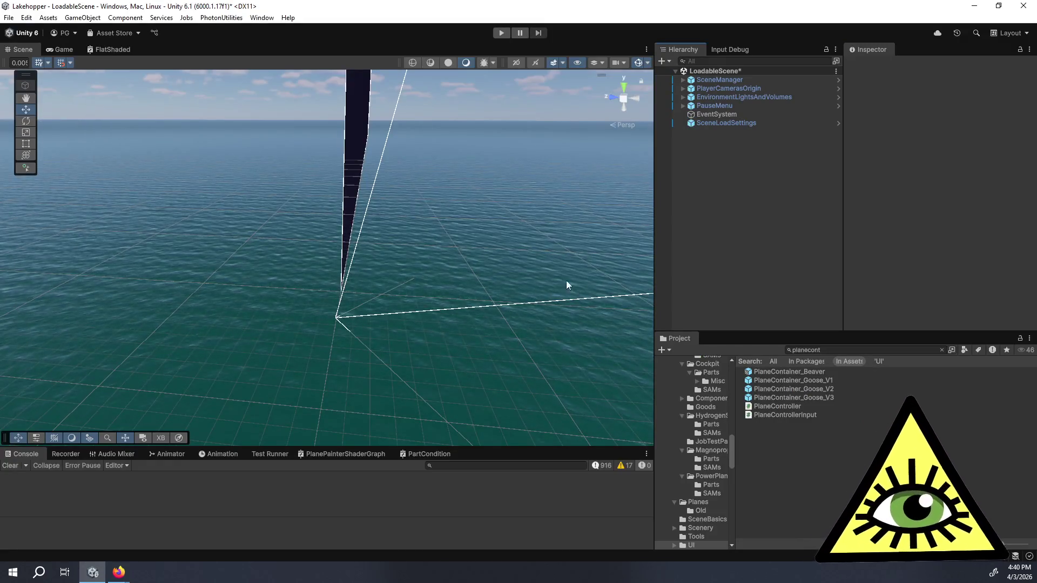
- Widen Unity's Game view with its Loading panel, then move to Visual Studio's RefuelStation.cs
left_click(68, 51)
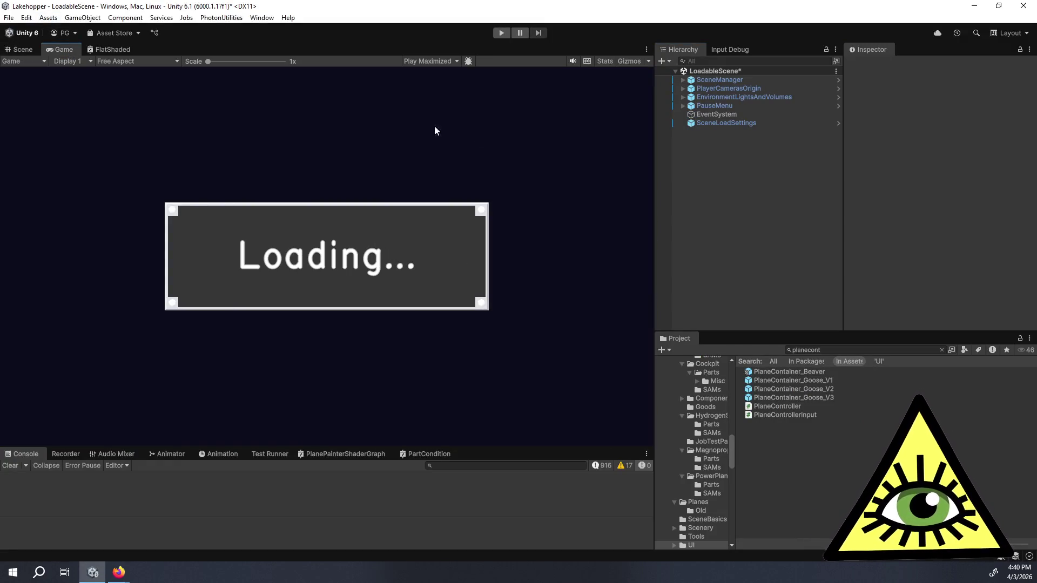
left_click_drag(653, 166, 757, 168)
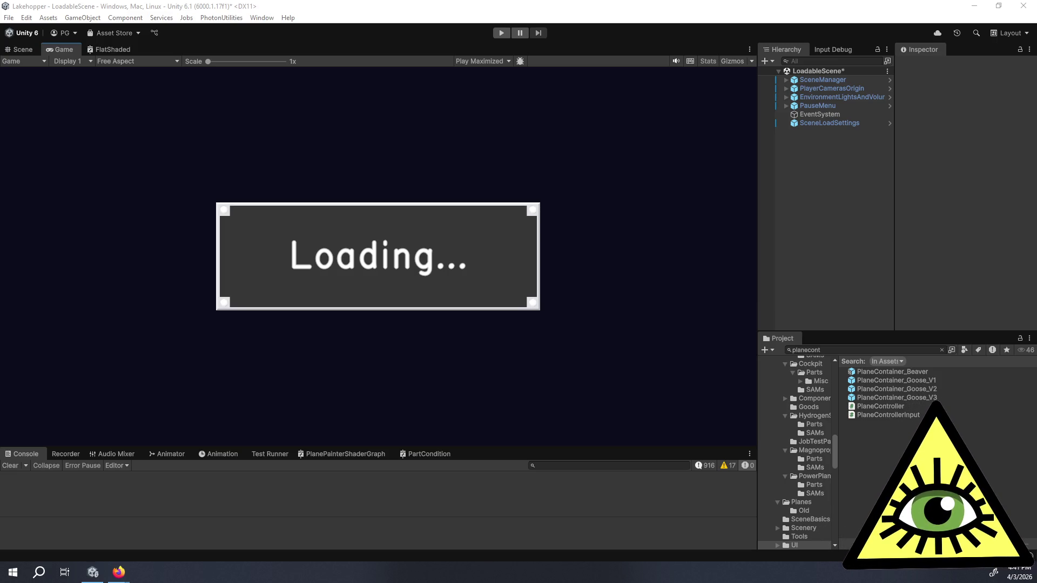
key("super+shift+Left")
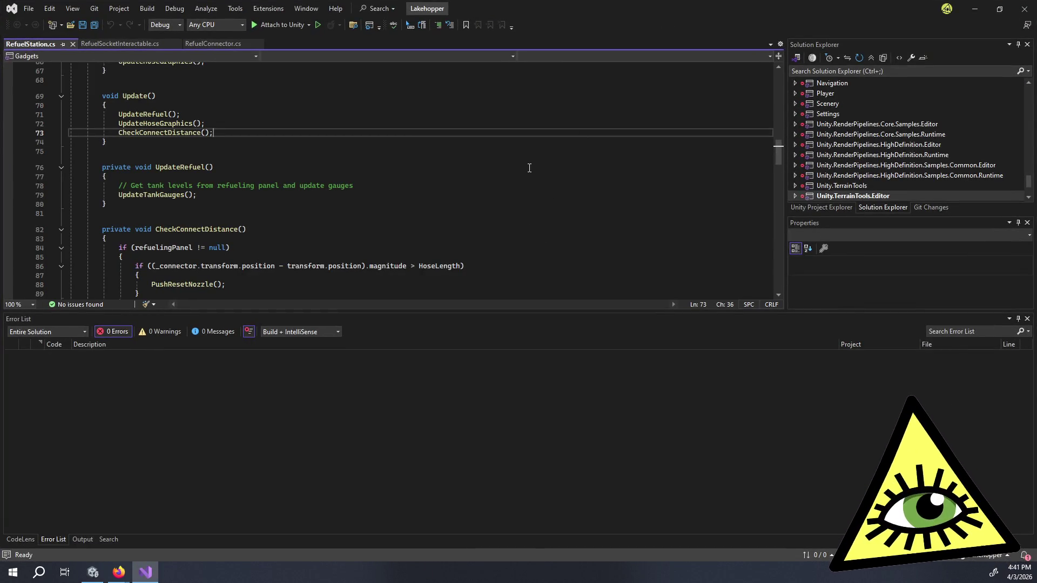
- Review RefuelStation.cs's UpdateRefuel code around the UpdateTankGauges call
left_click(468, 276)
left_click(458, 290)
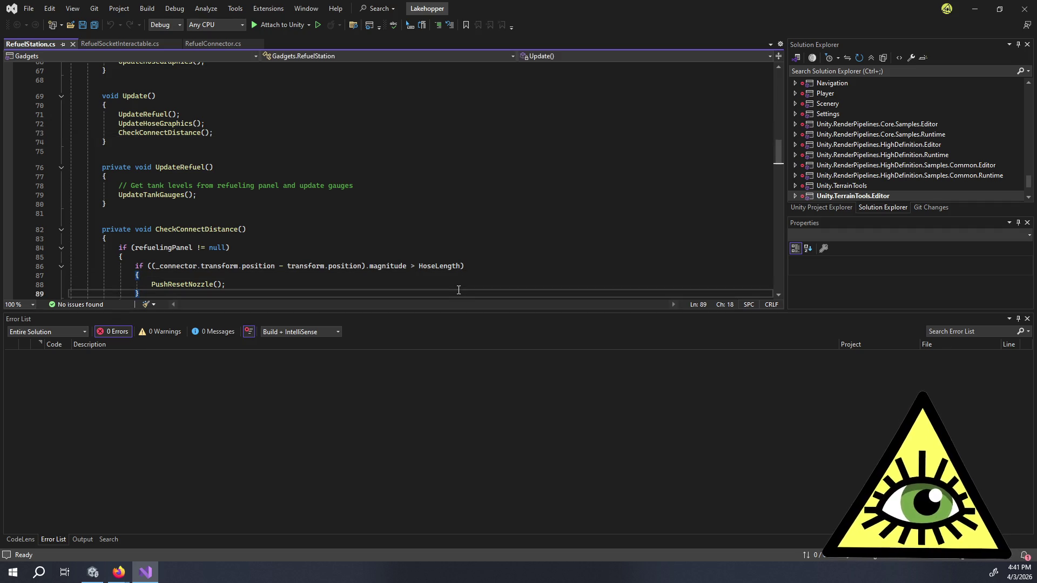
left_click(276, 203)
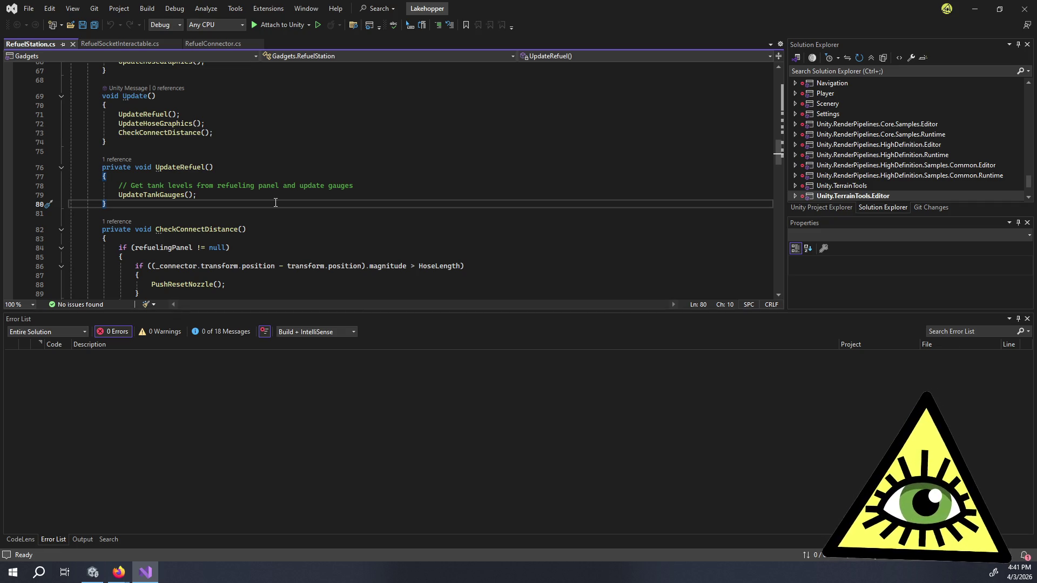
left_click(268, 196)
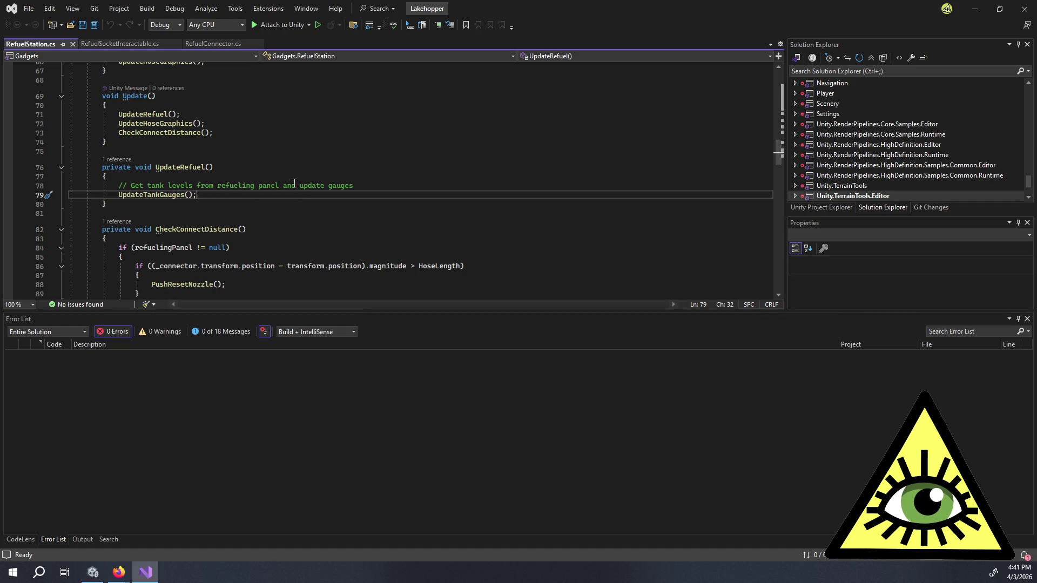
scroll(294, 183, "down", 2)
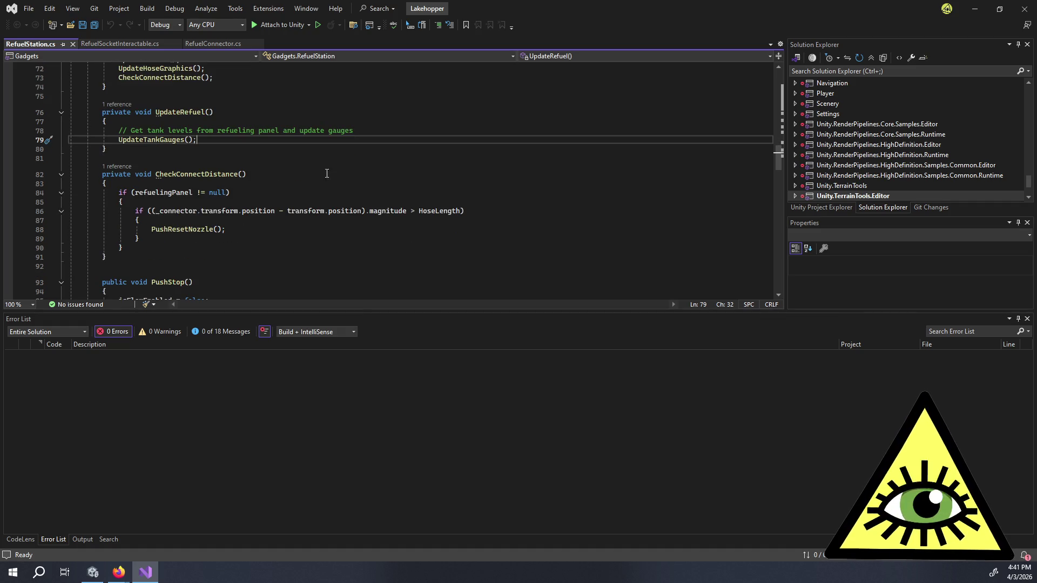
scroll(325, 167, "down", 2)
- Read CheckConnectDistance lines 89–91 where PushResetNozzle fires, then bring up Code Search
left_click(244, 193)
left_click(234, 203)
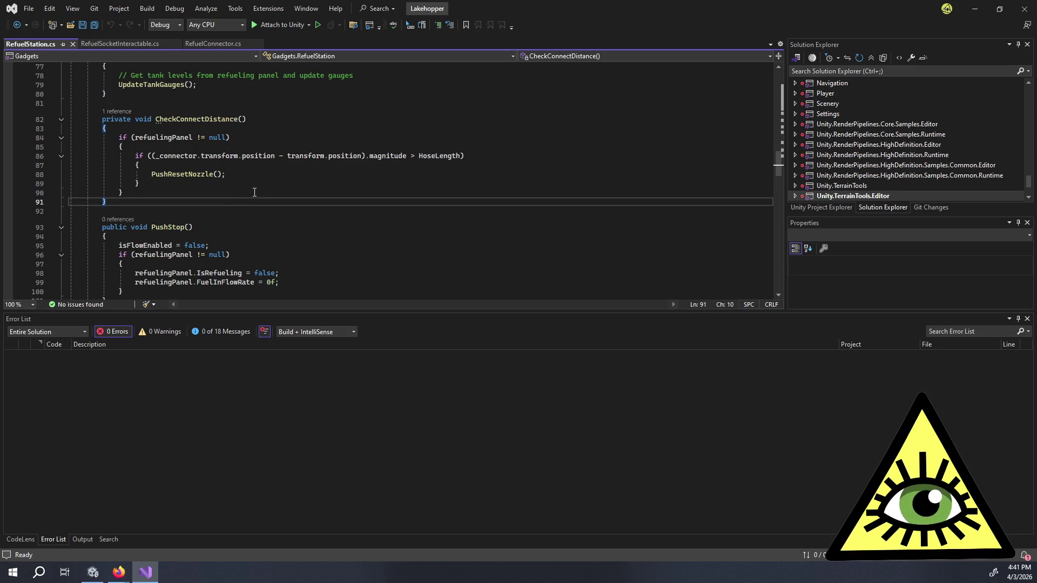
scroll(255, 192, "down", 1)
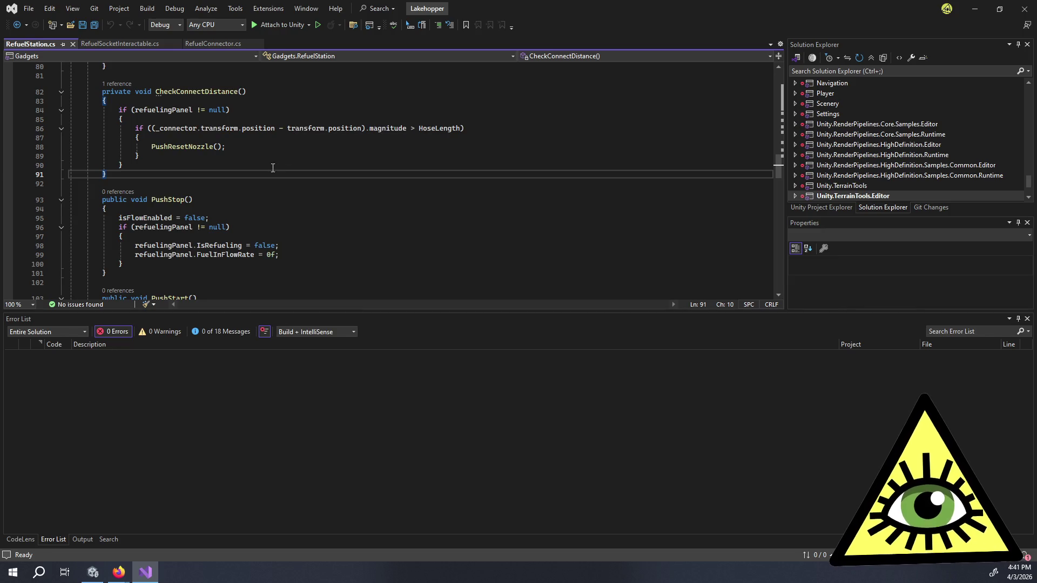
left_click(252, 166)
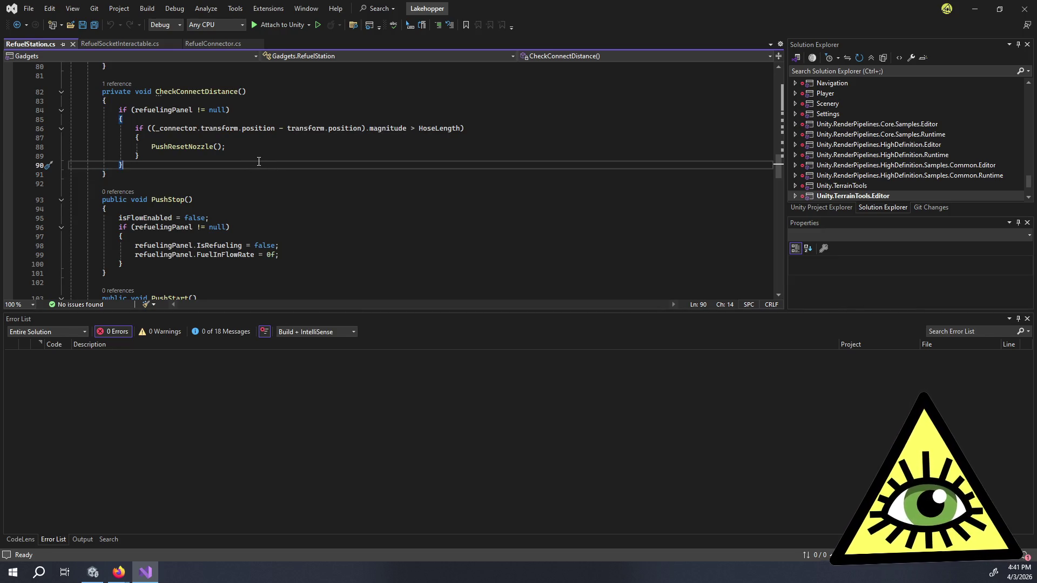
left_click(259, 157)
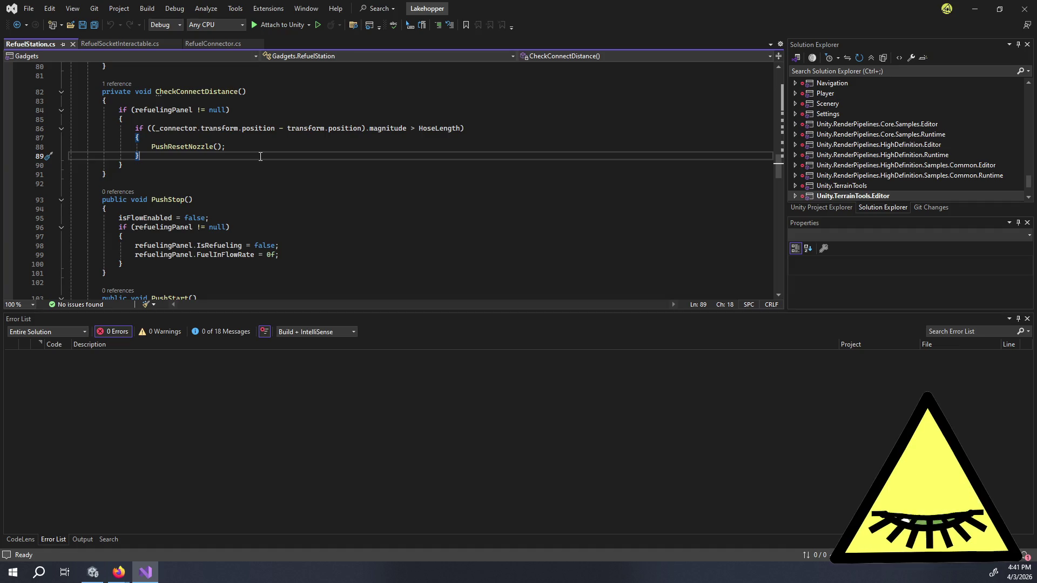
scroll(260, 157, "down", 1)
scroll(267, 154, "up", 5)
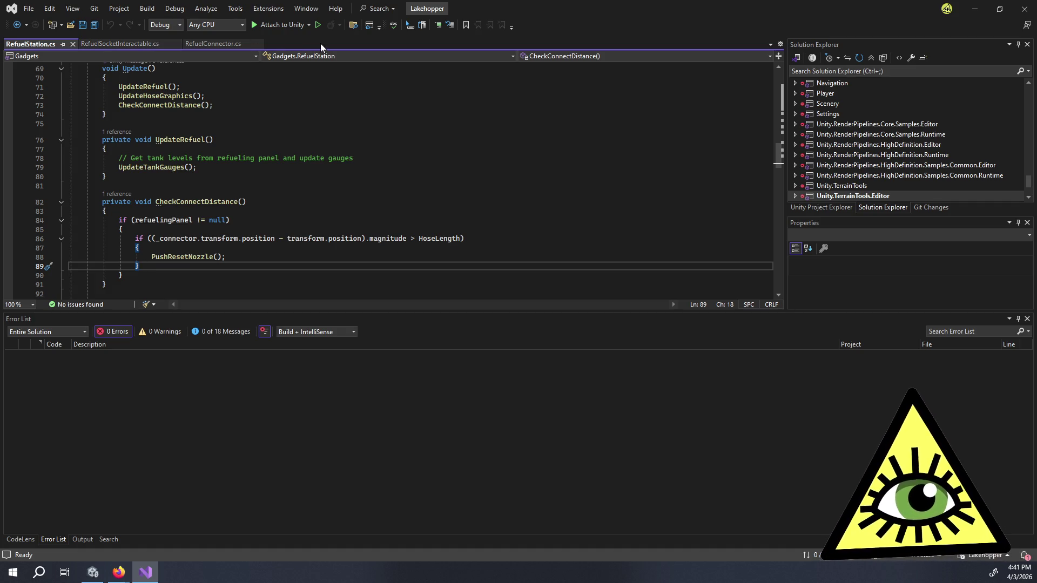
key("ctrl+t")
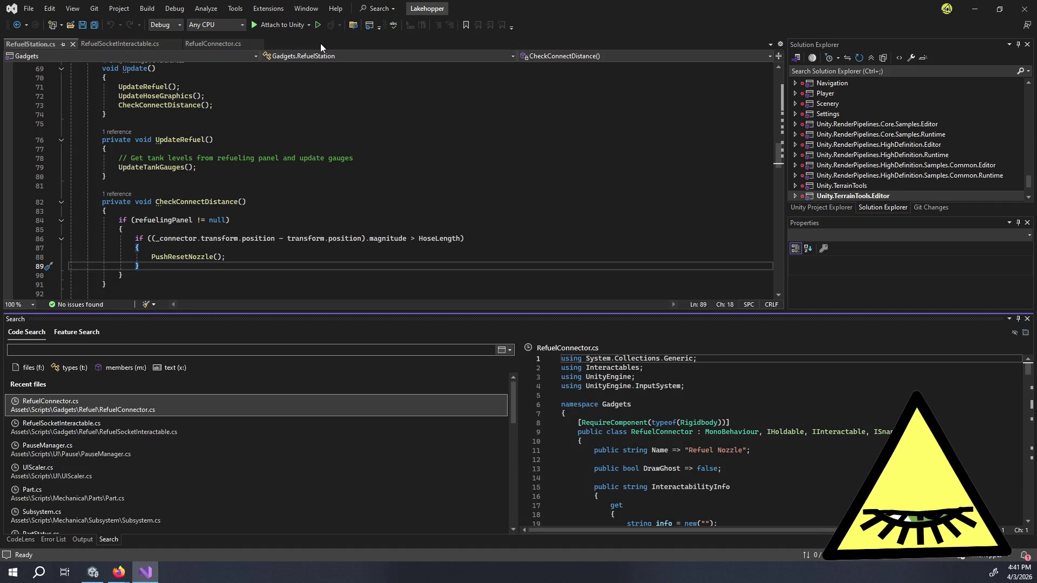
- Search for 'partstatus', open PartStatus.cs and scroll down to AddWearTime
type("partstatus")
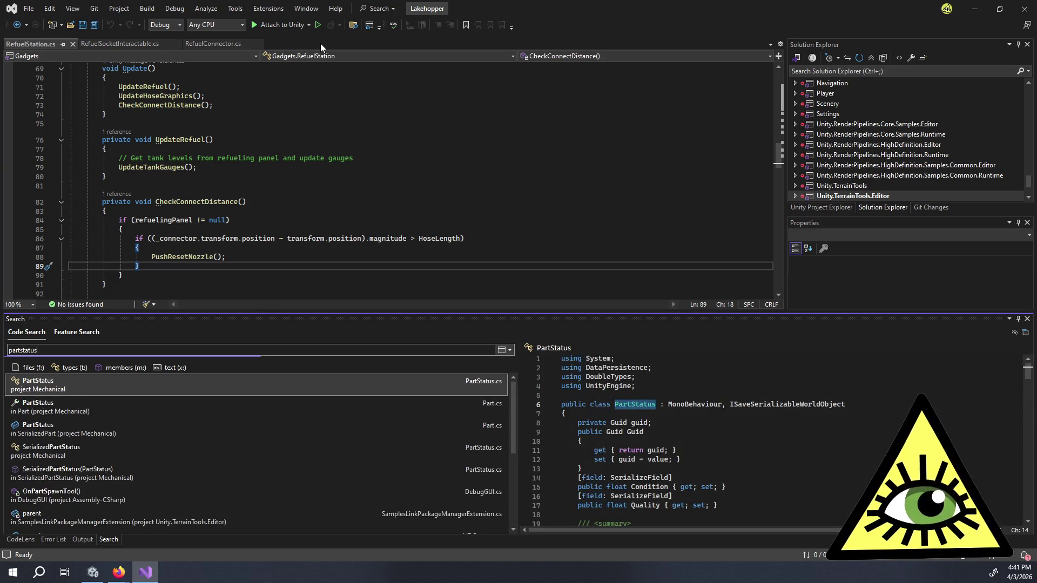
double_click(320, 380)
scroll(392, 231, "down", 4)
scroll(392, 231, "down", 20)
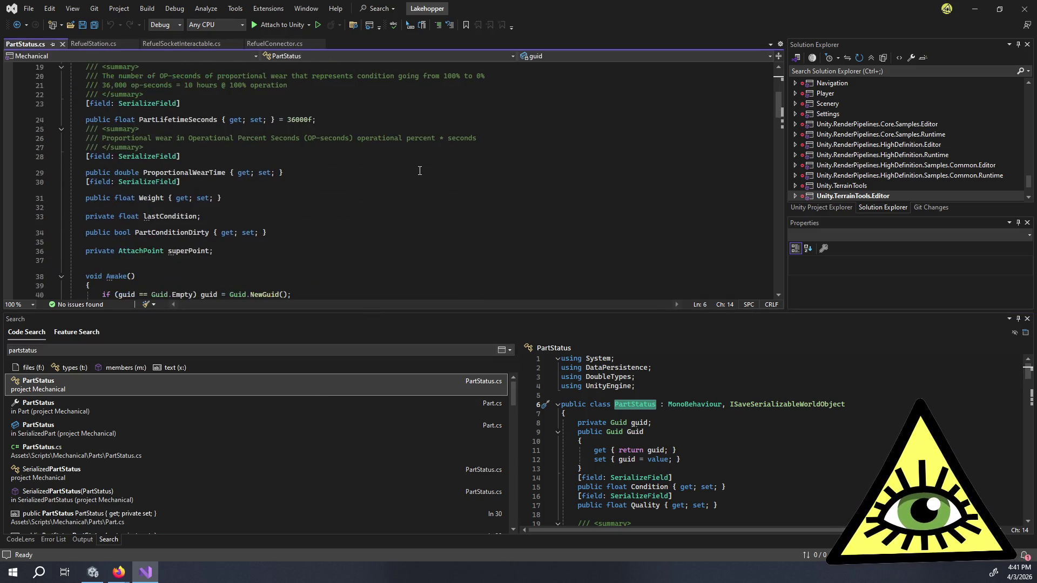
scroll(415, 176, "down", 4)
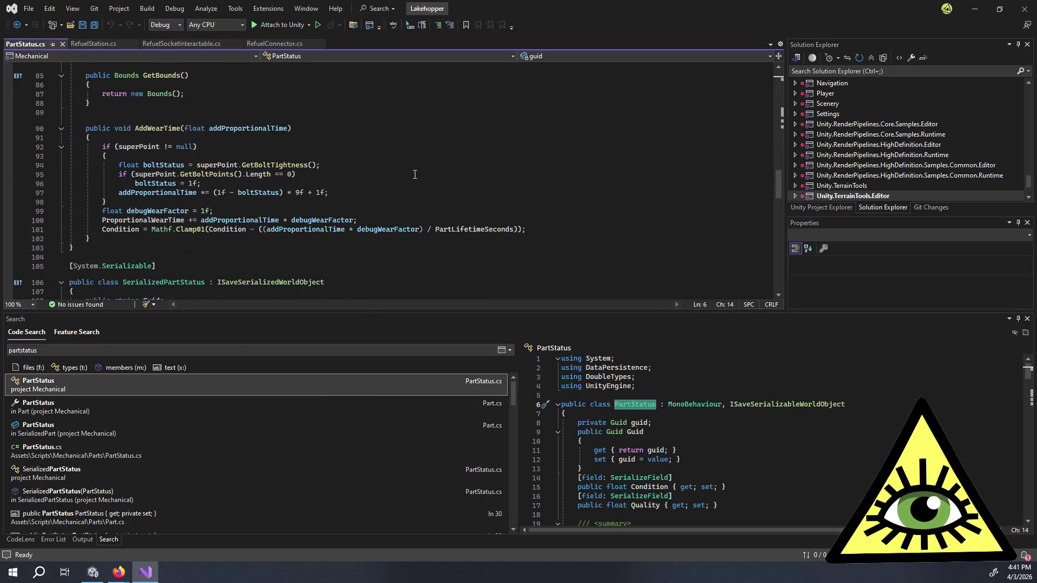
- Change debugWearFactor from 1f to 200f, save PartStatus.cs, and return to Unity
left_click(209, 211)
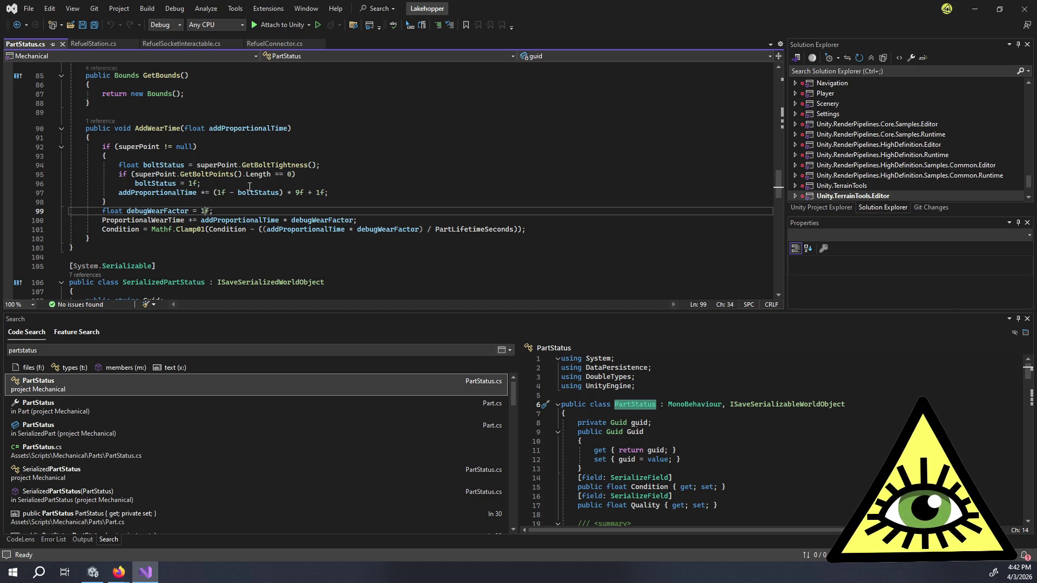
key("shift+Right")
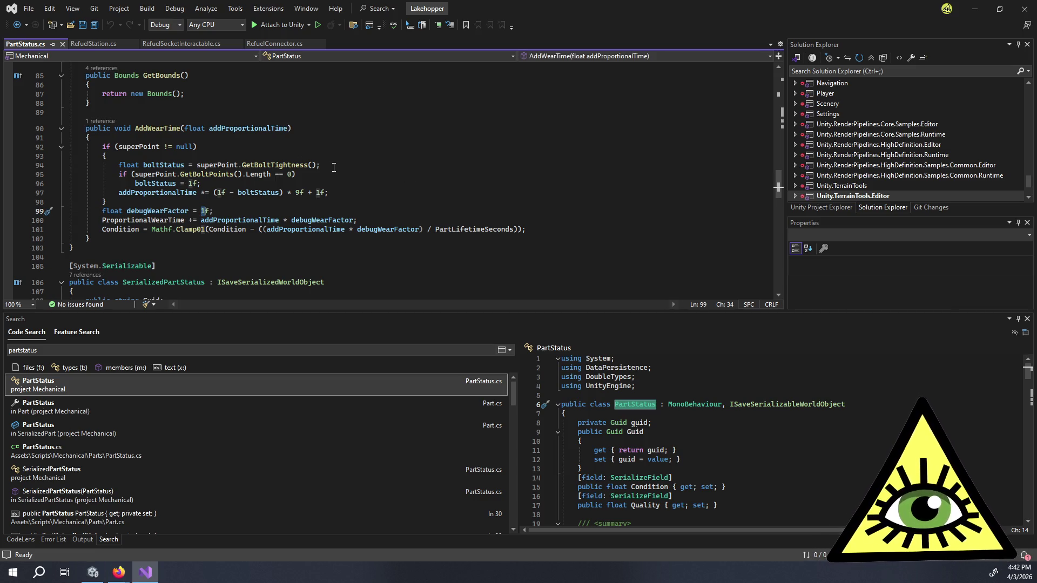
type("200")
key("ctrl+s")
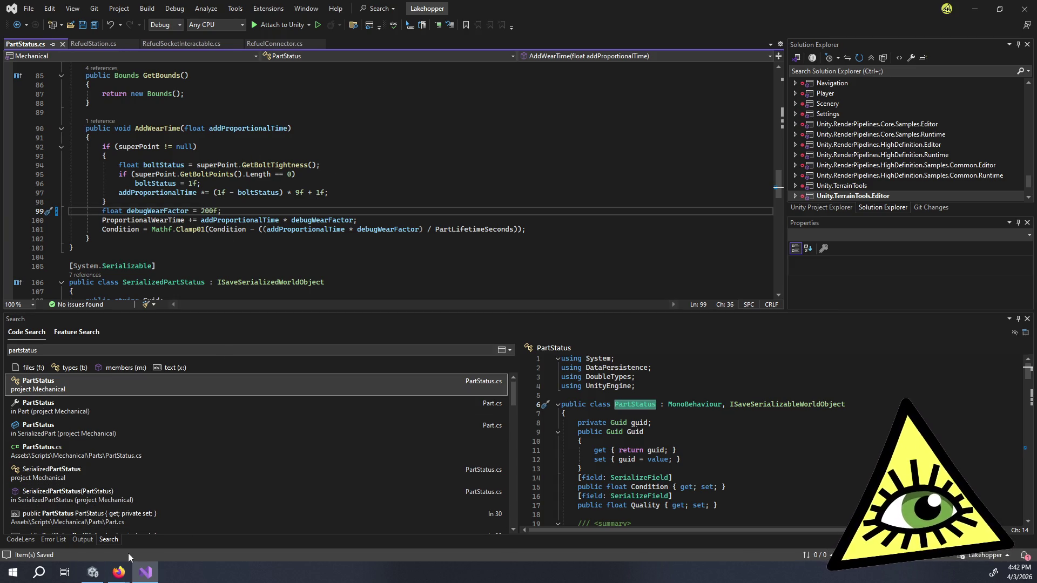
left_click(93, 573)
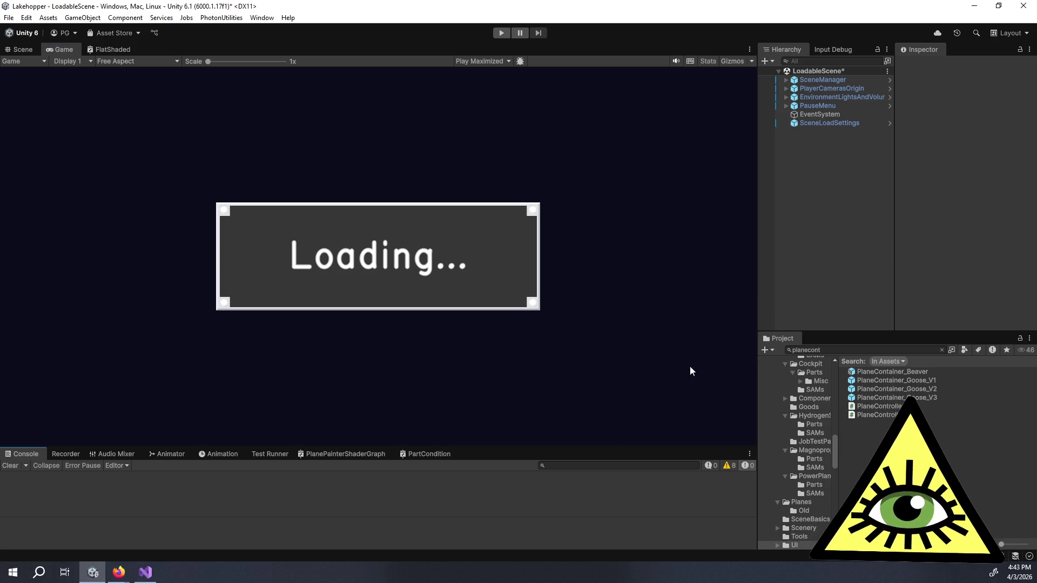
left_click(820, 124)
- Edit SceneLoadSettings' Load File in the Inspector from StartAir to Start
left_click(999, 198)
key("Return")
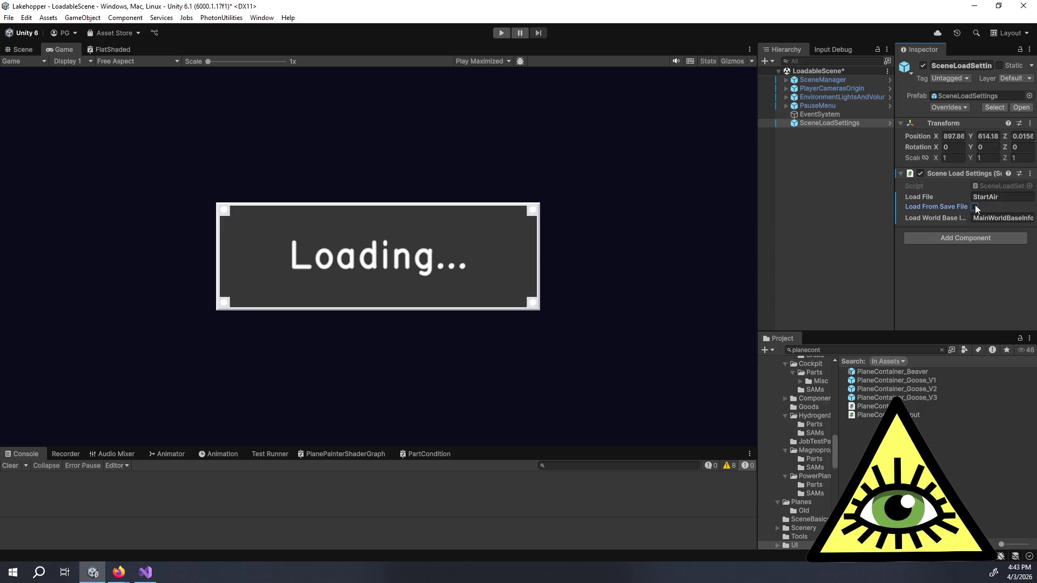
left_click(995, 197)
key("BackSpace")
key("BackSpace")
key("BackSpace")
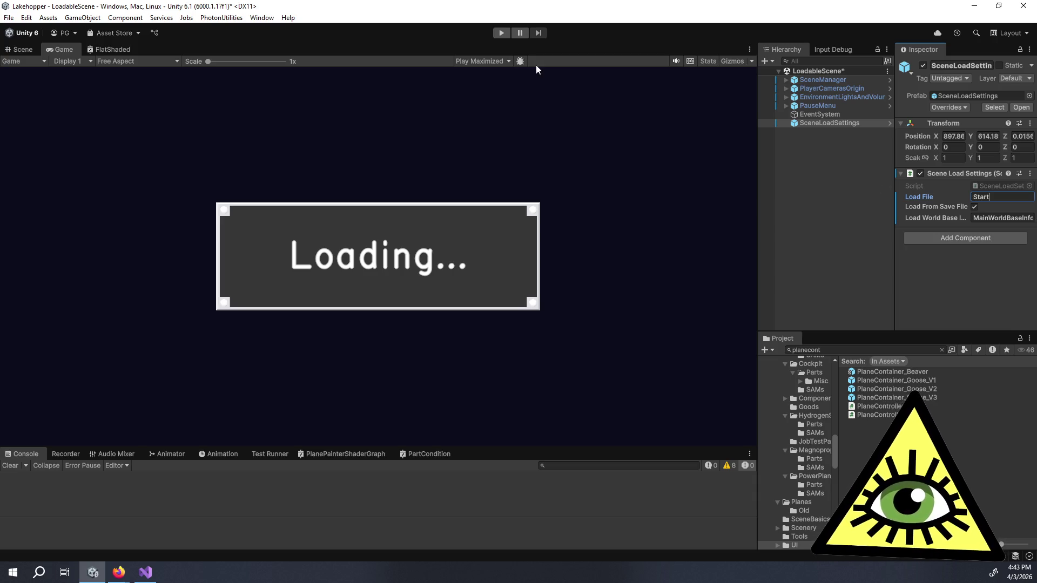
key("Return")
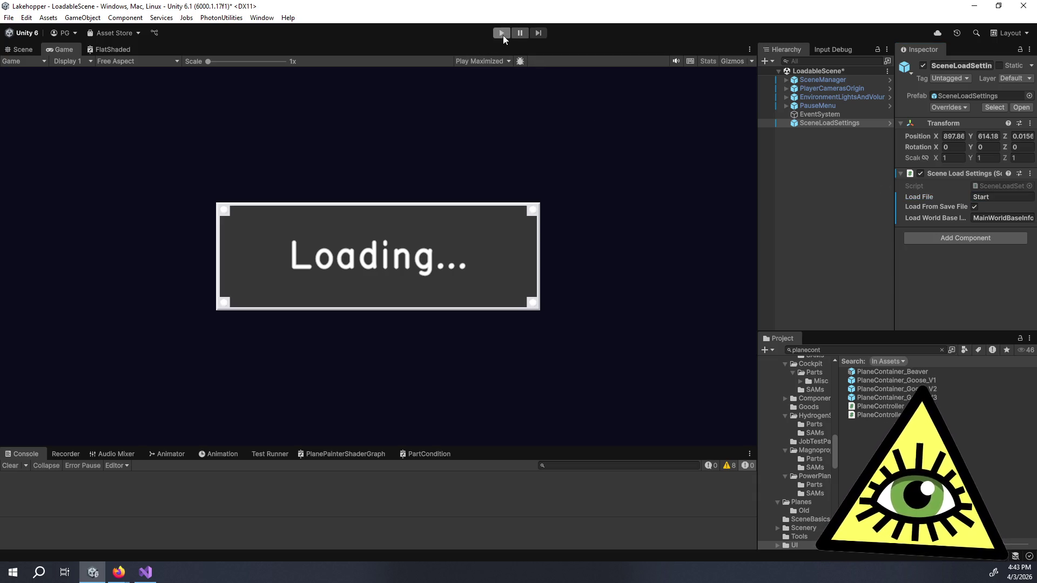
- Enter Play mode and move from the cockpit into the cabin holding the wrench
left_click(501, 34)
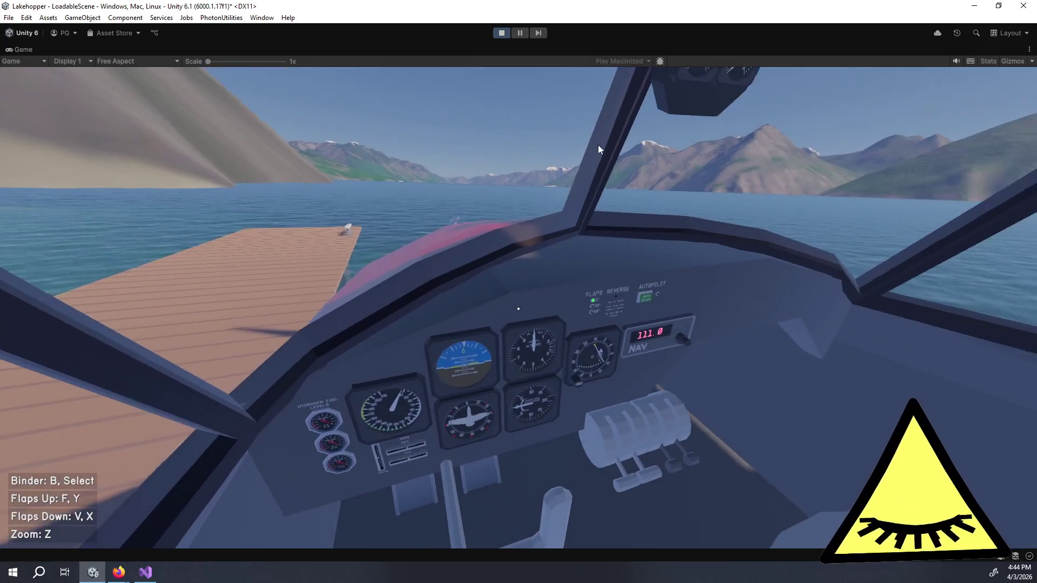
left_click(519, 309)
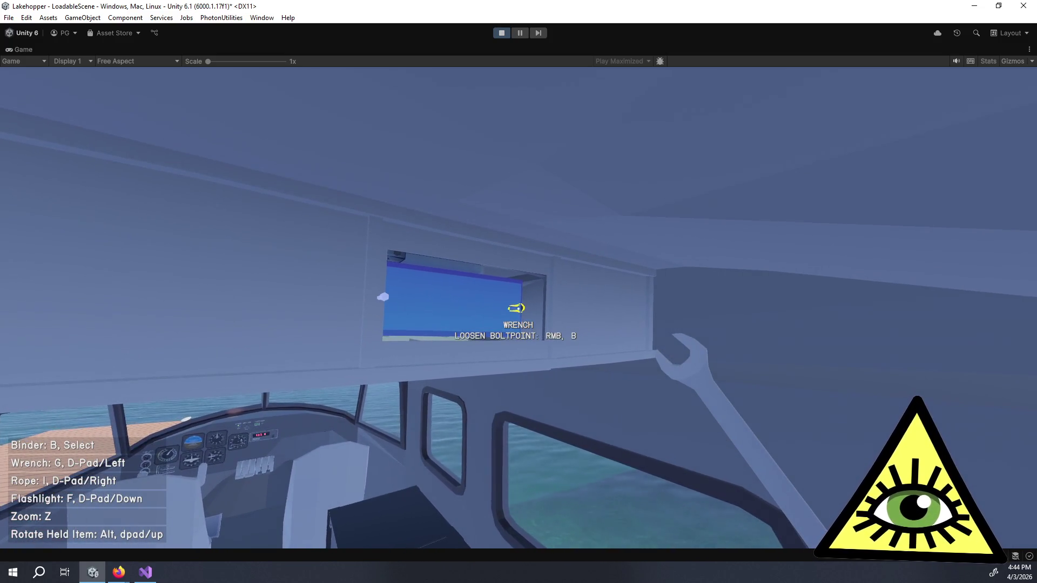
- Set down the fuel cell housing cap and sit in the seaplane's pilot seat
key("s")
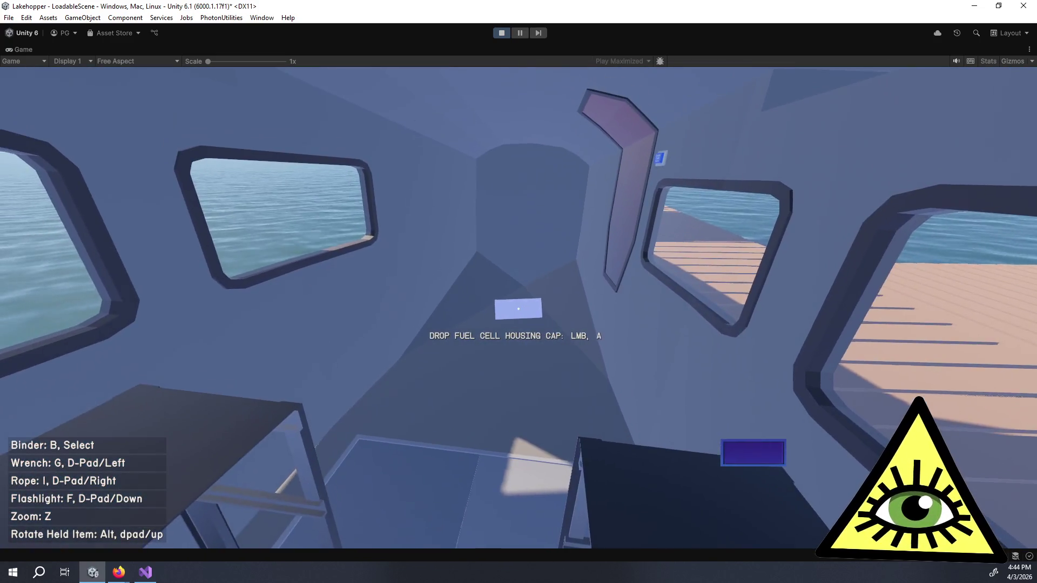
left_click(519, 309)
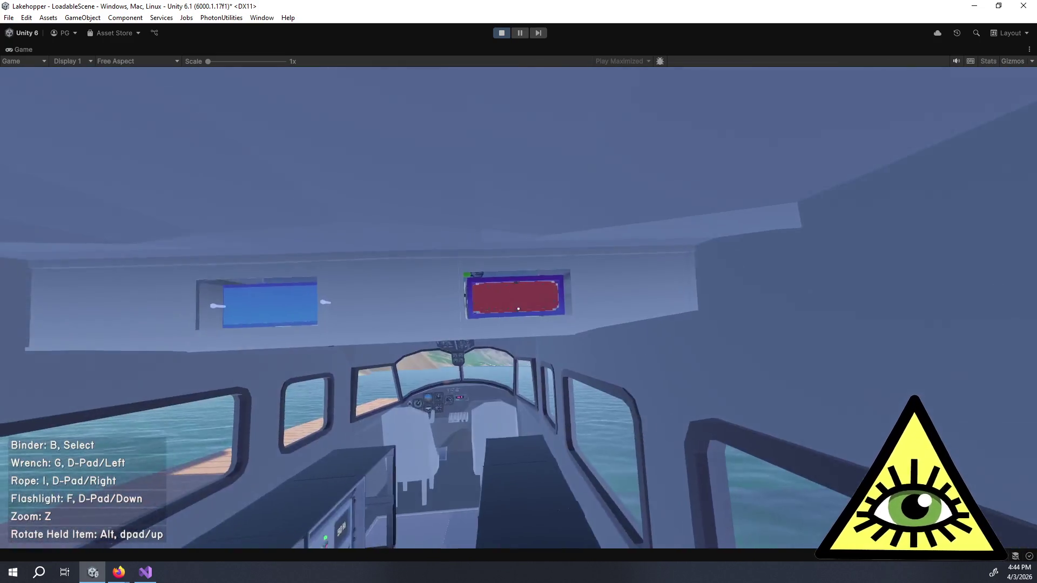
left_click(518, 309)
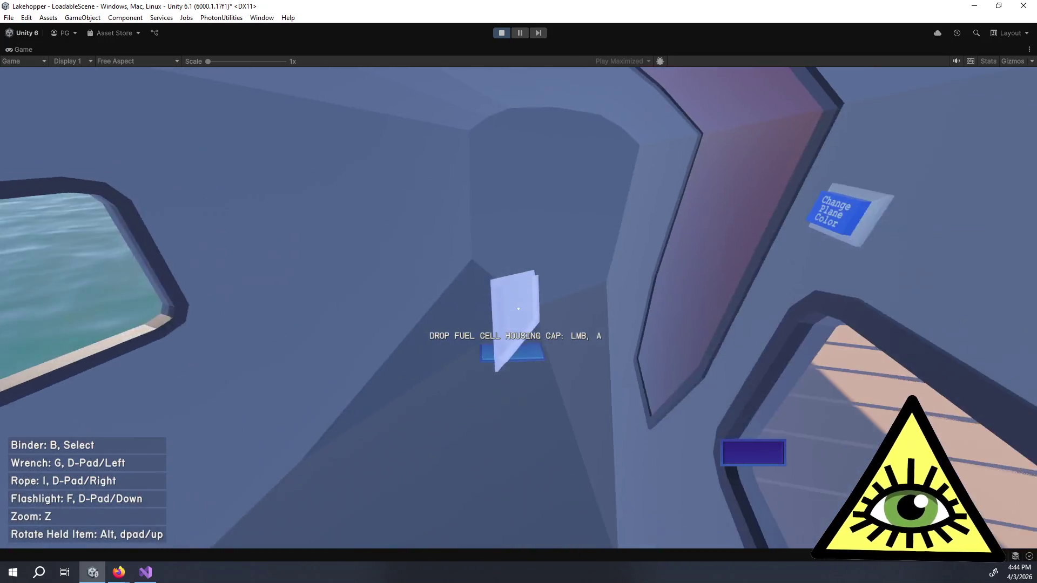
left_click(518, 309)
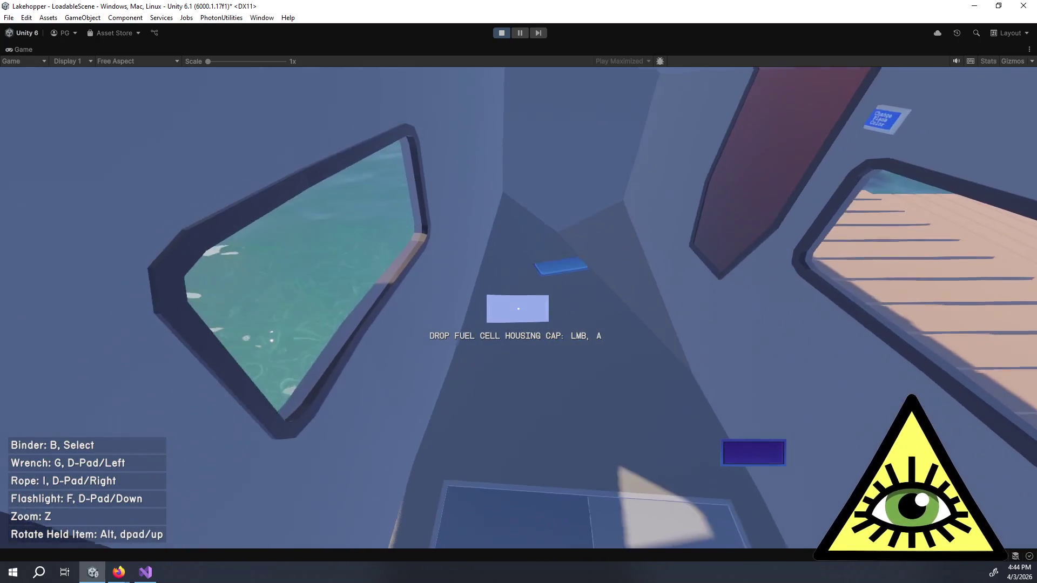
left_click(518, 309)
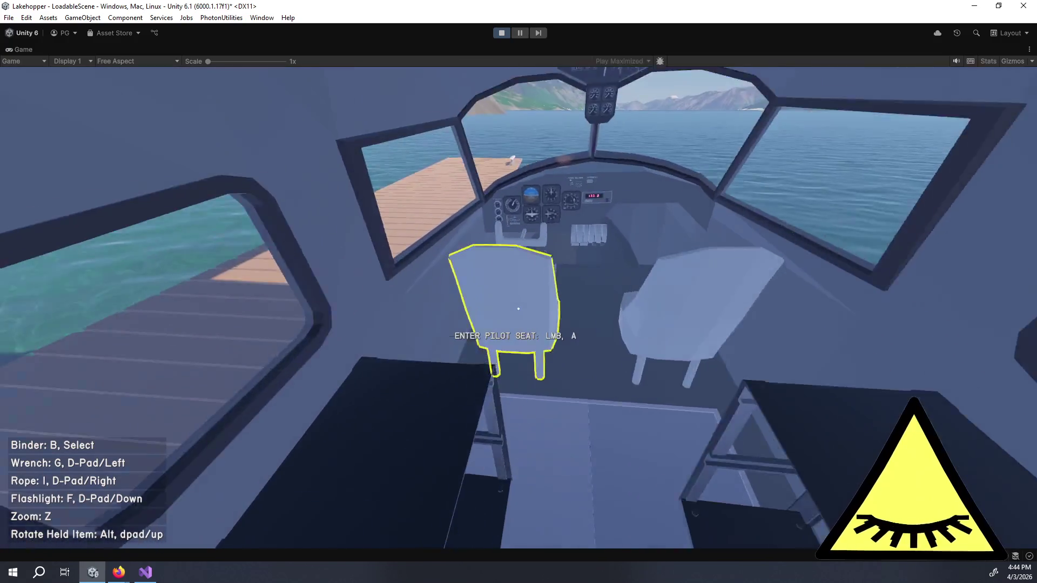
left_click(518, 308)
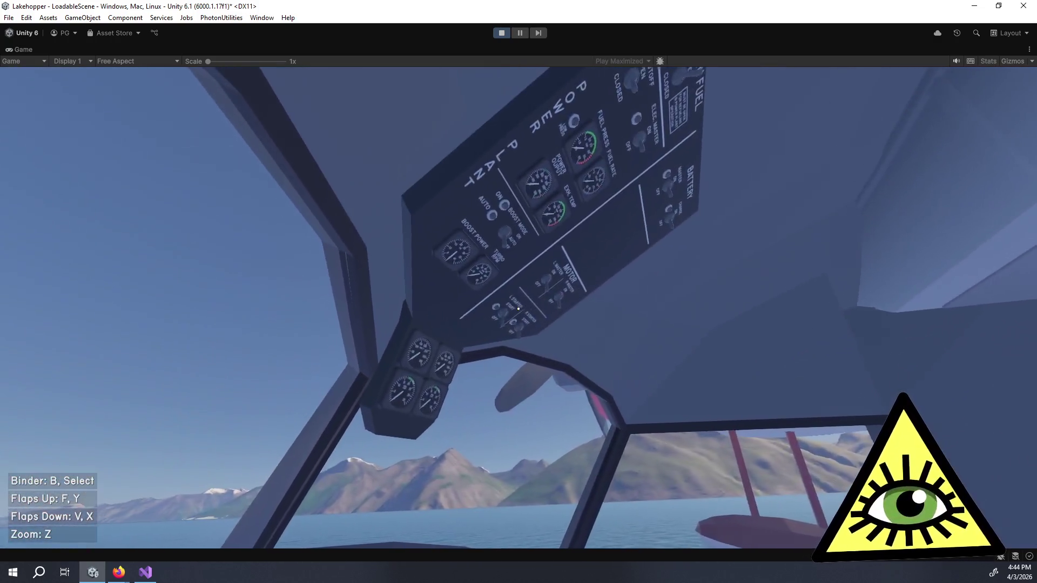
- Switch Boost Mode to AUTO and check the fuel pressure gauge up close
mouse_move(516, 313)
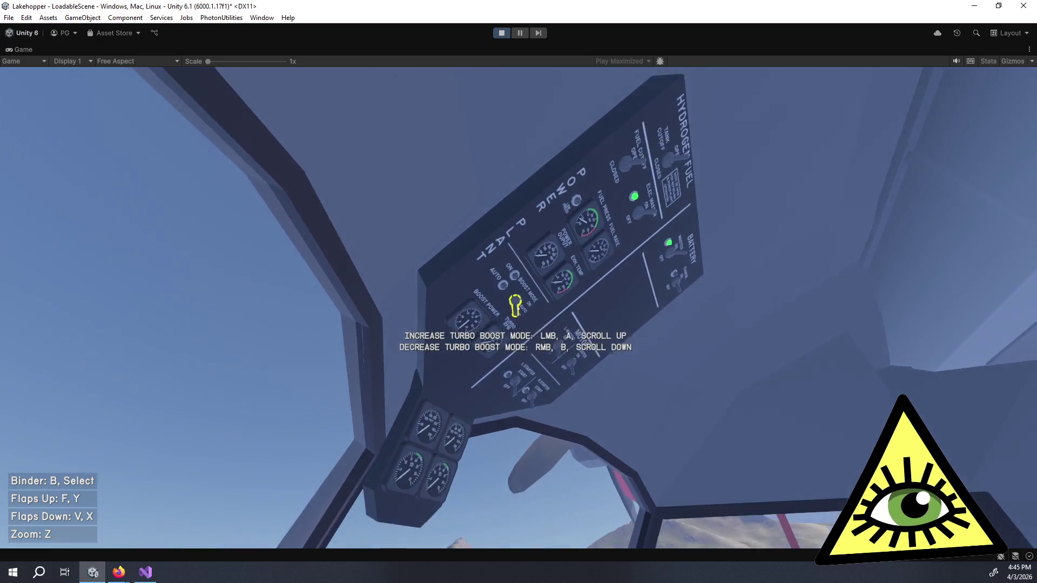
left_click(519, 303)
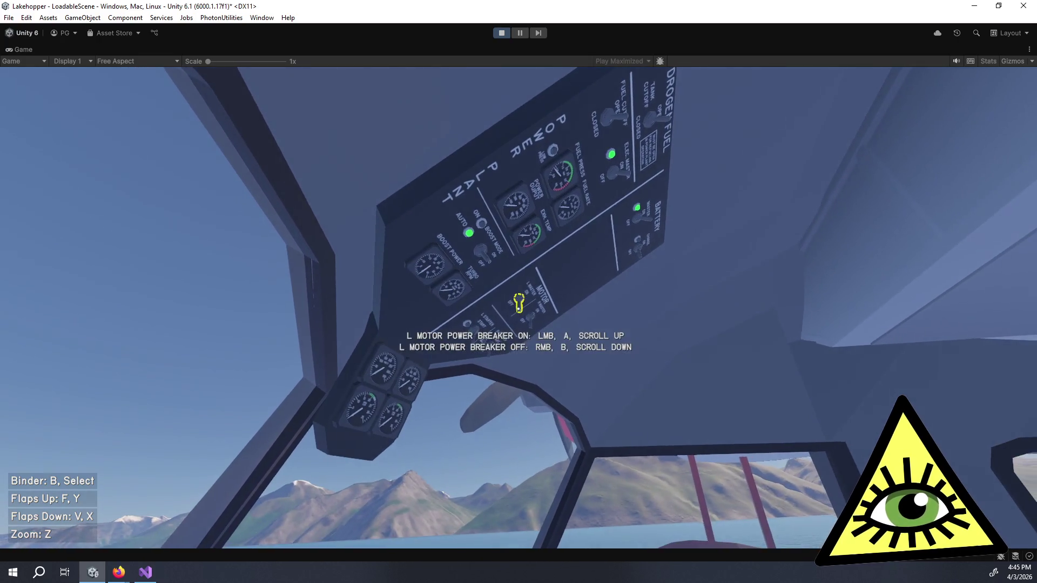
key("z")
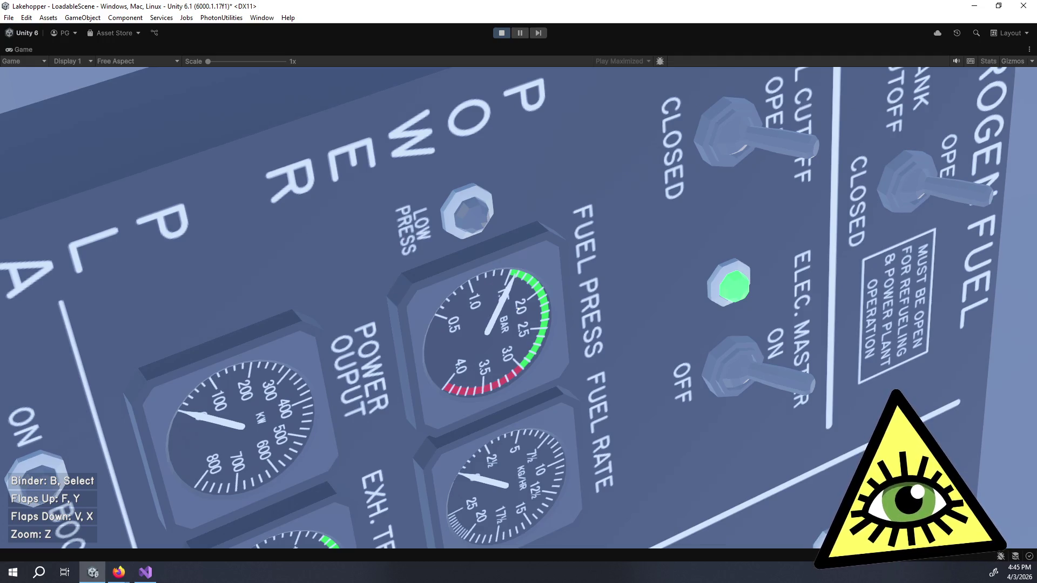
key("z")
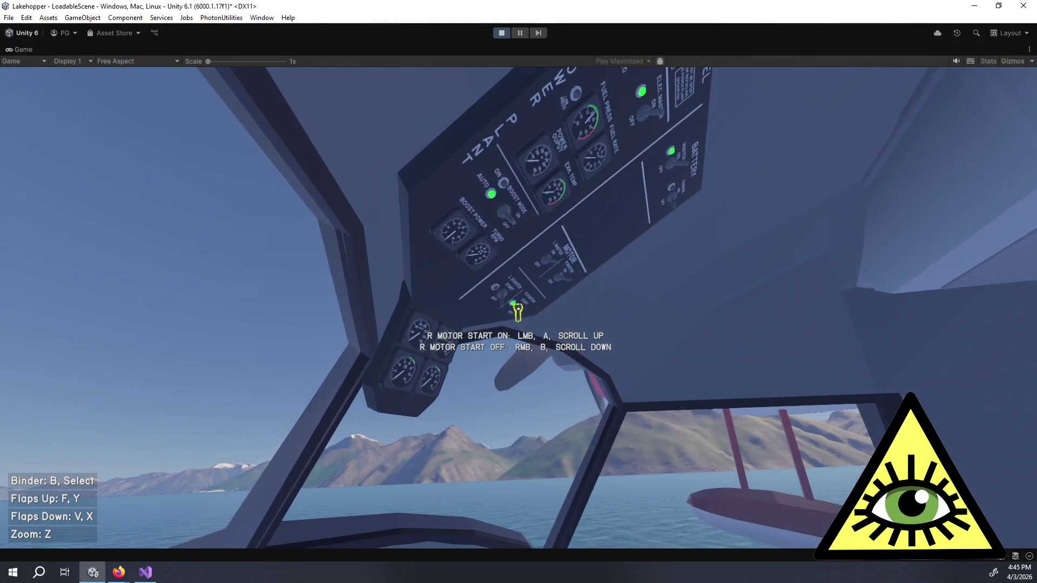
- Turn on the right and left motor starters, then leave the pilot seat facing the power plant panel
left_click(518, 310)
left_click(518, 308)
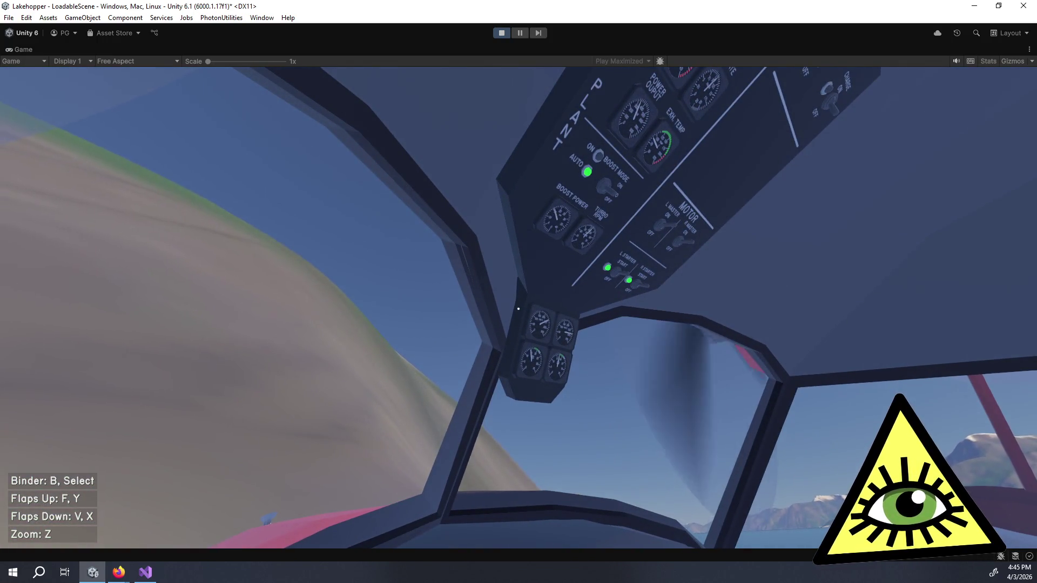
key("e")
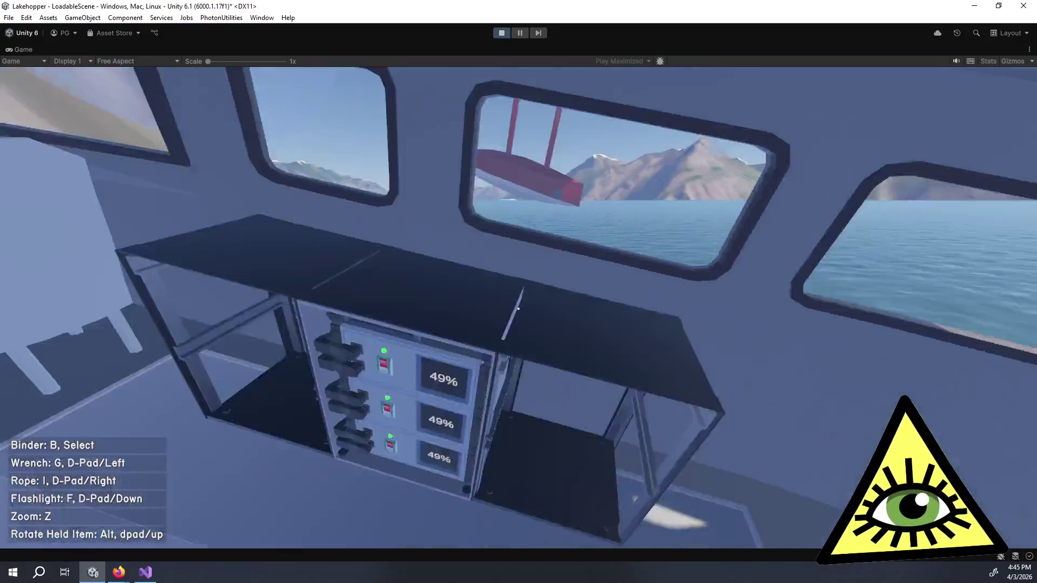
key("z")
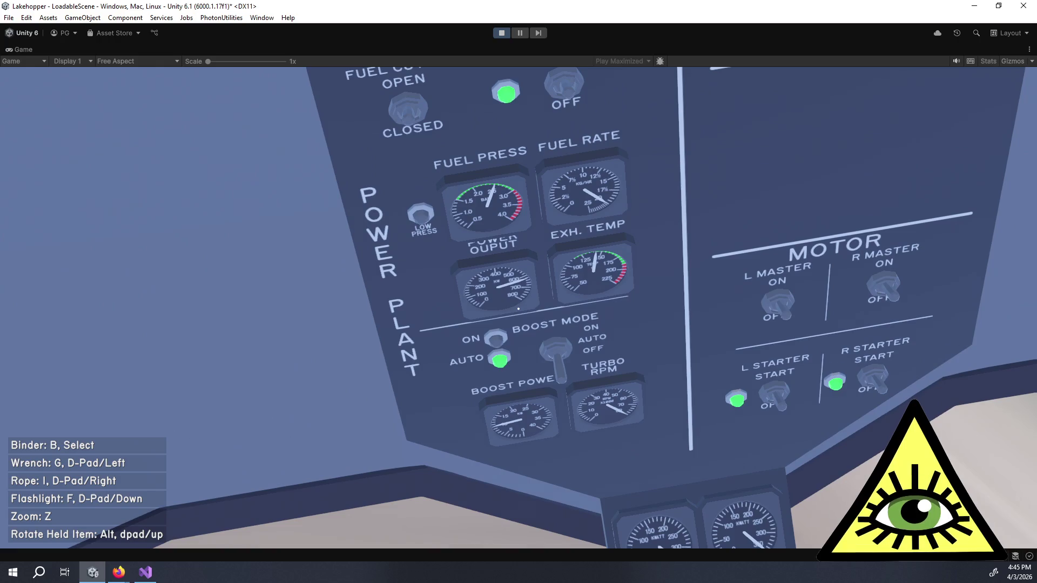
- Zoom in and out on the red fuel cell stack and the overhead power plant panel
key("z")
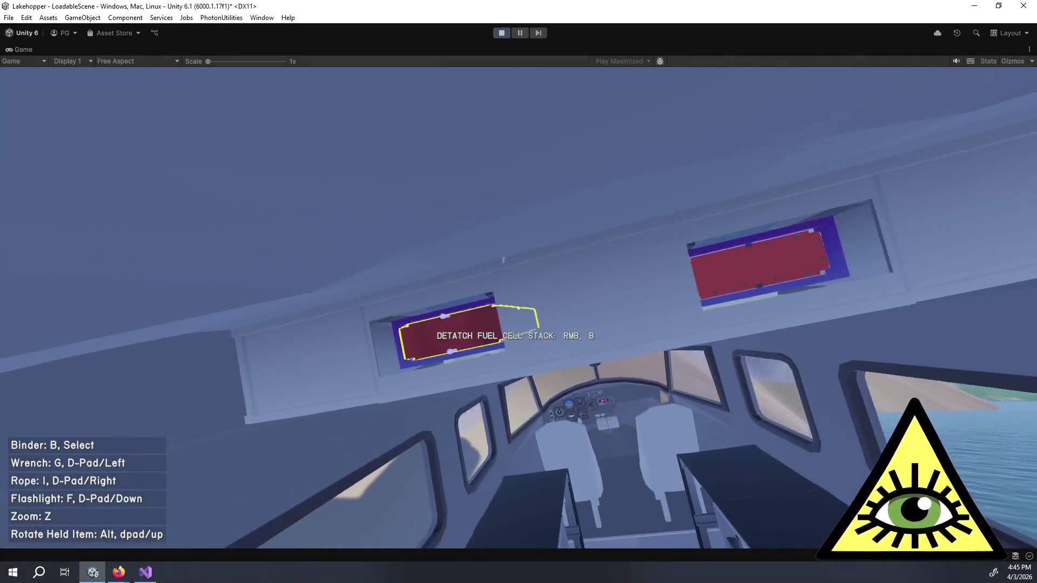
key("z")
key("z")
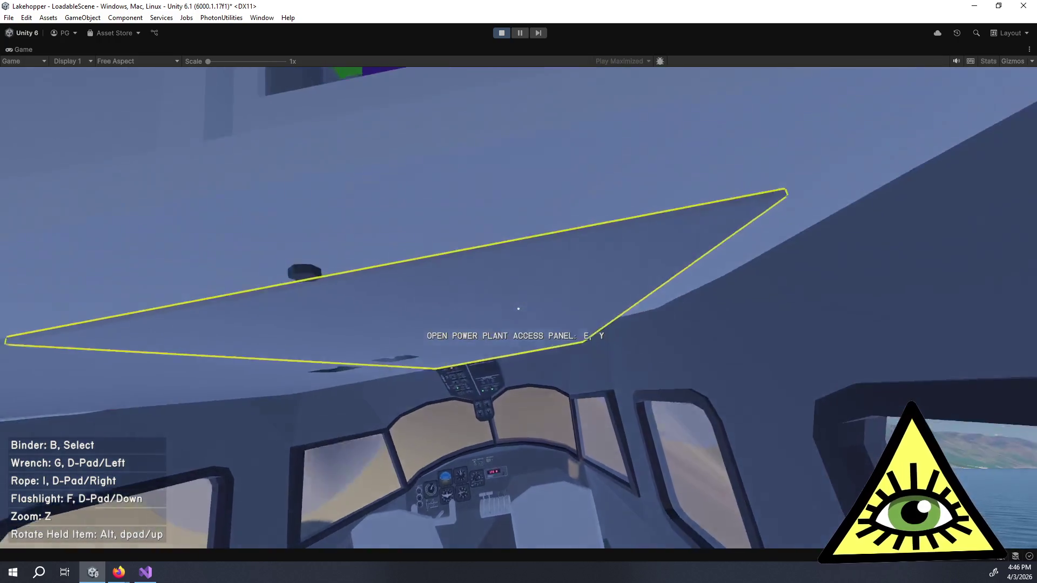
key("z")
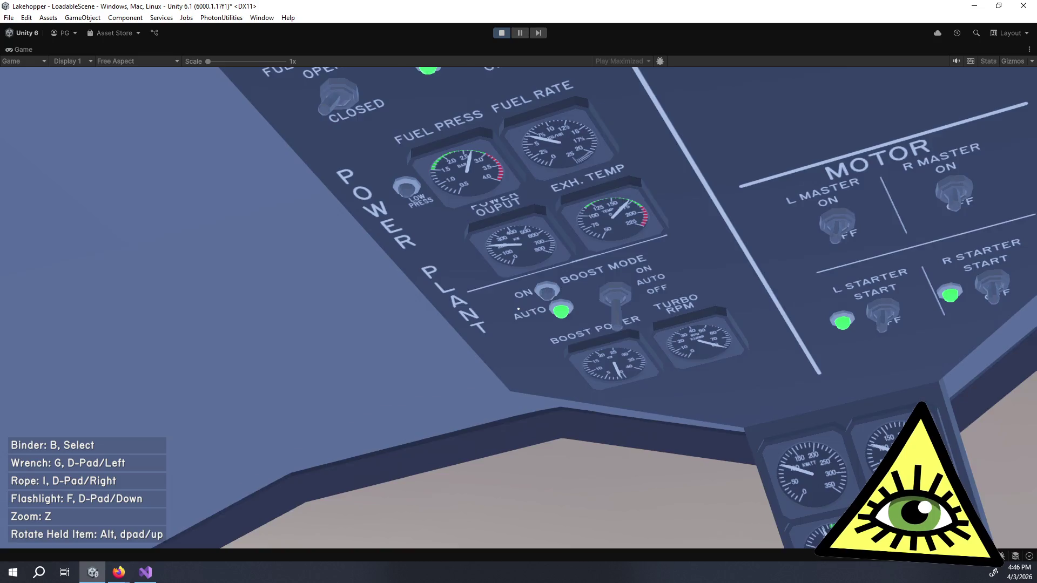
key("z")
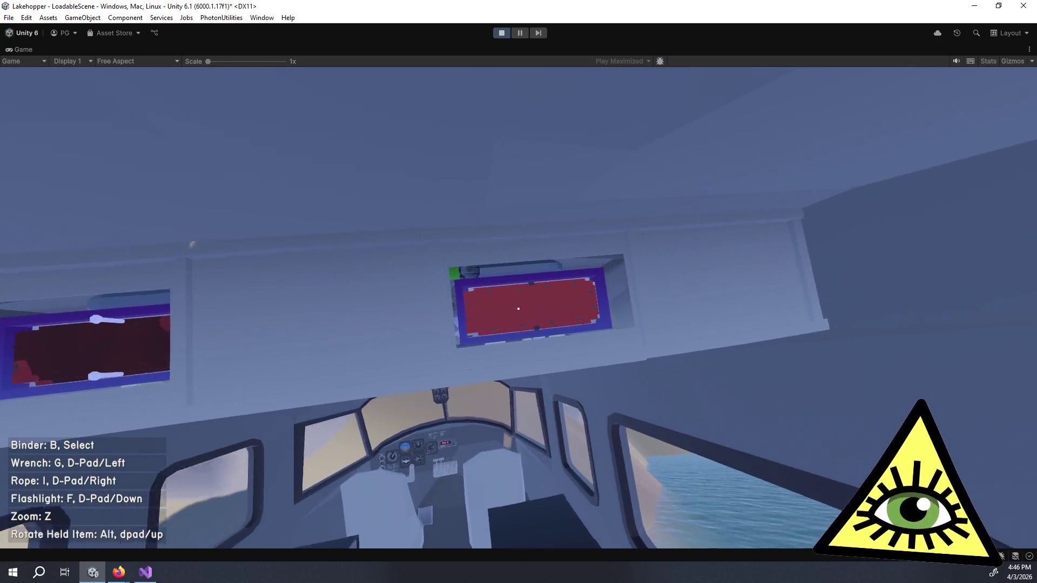
key("z")
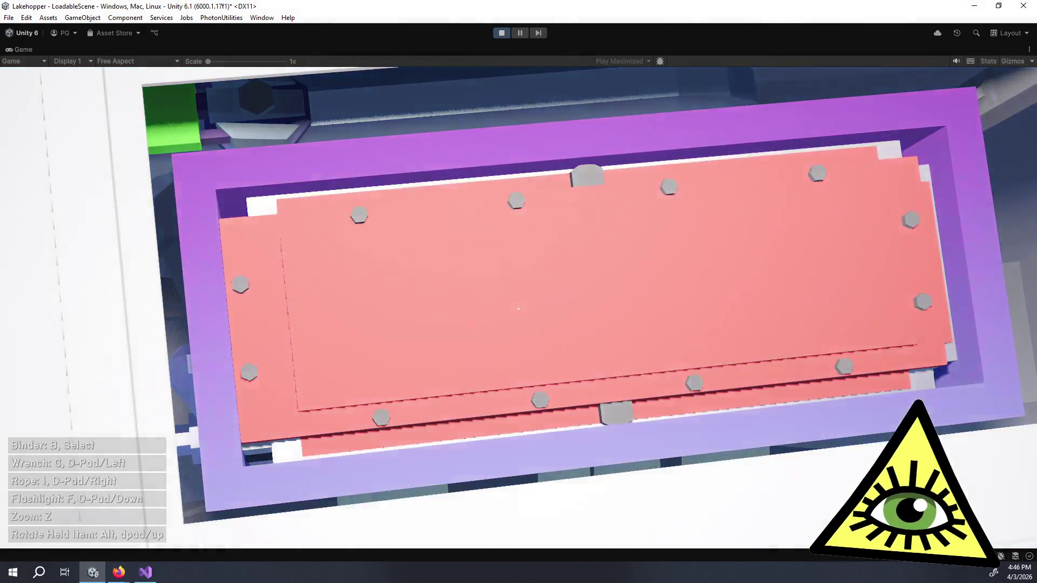
key("z")
key("z")
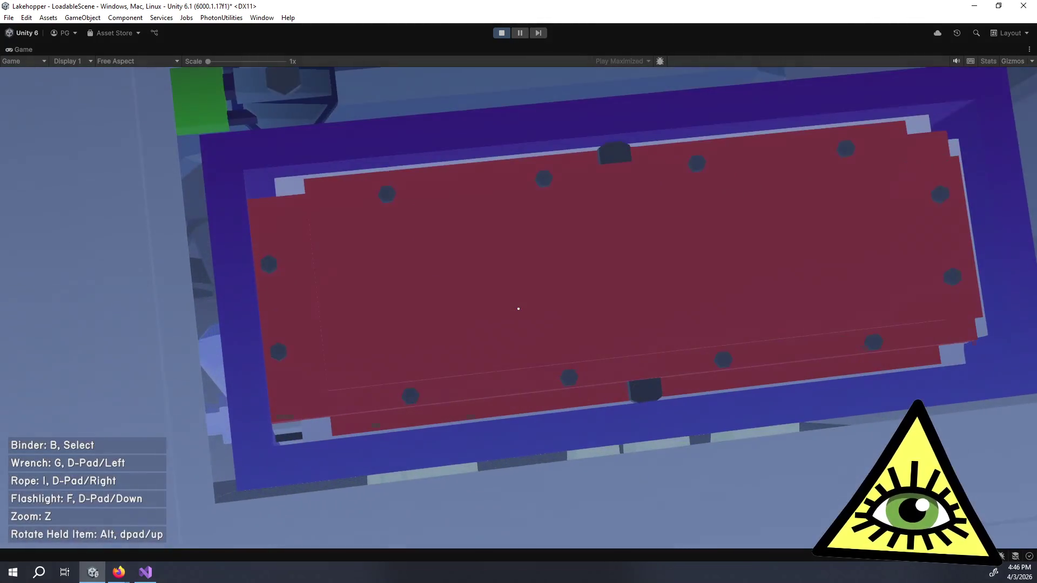
key("z")
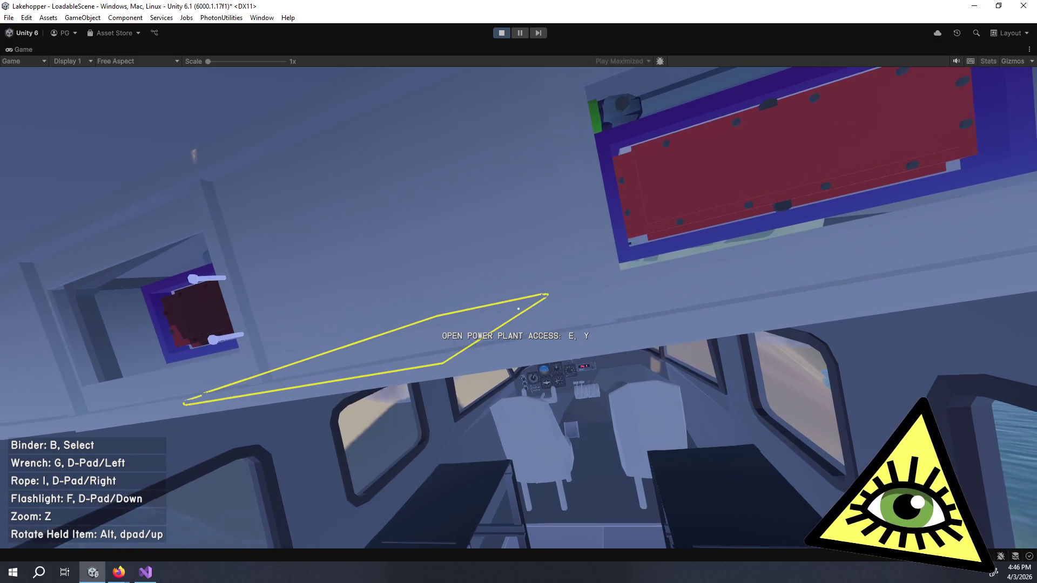
- Open the overhead access panel, inspect the gauges and boost controls, then exit to the Scene view
key("e")
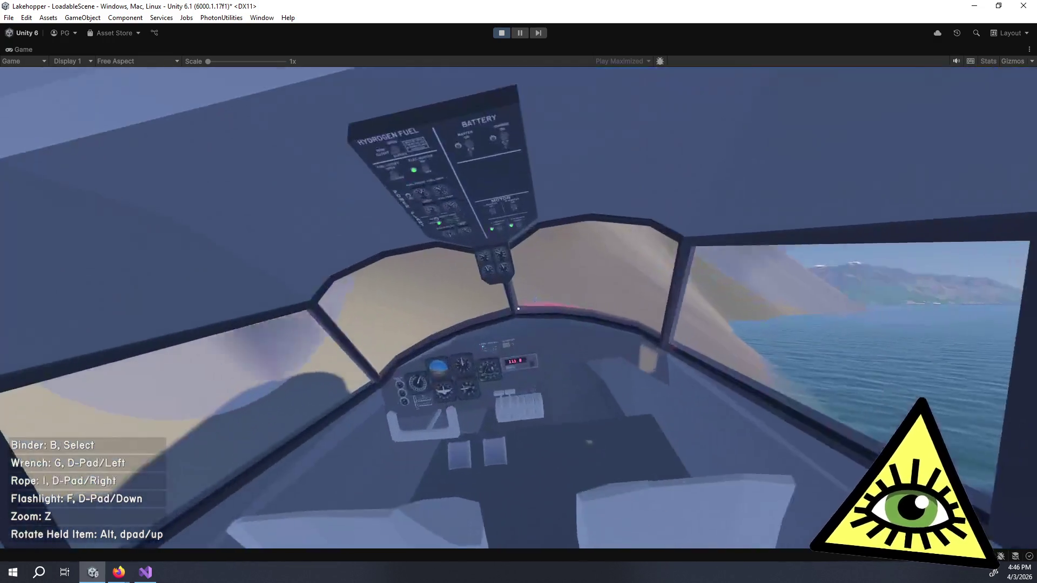
key("z")
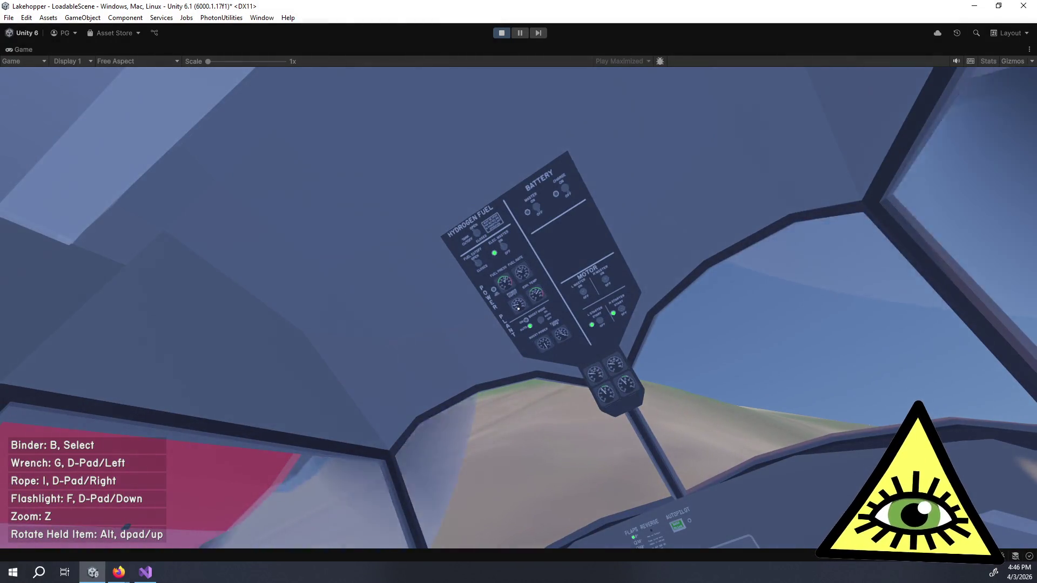
key("Escape")
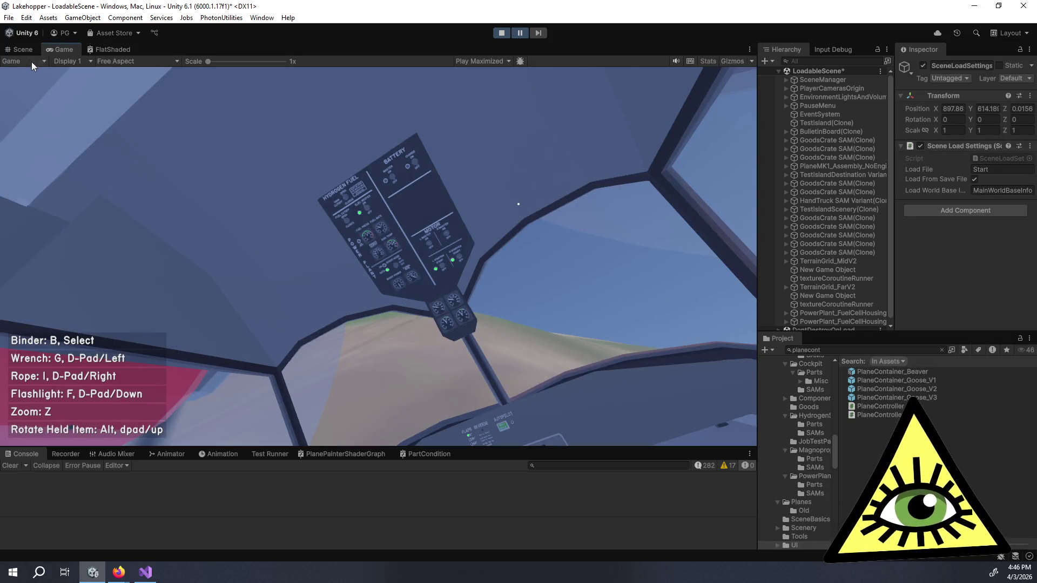
left_click(24, 50)
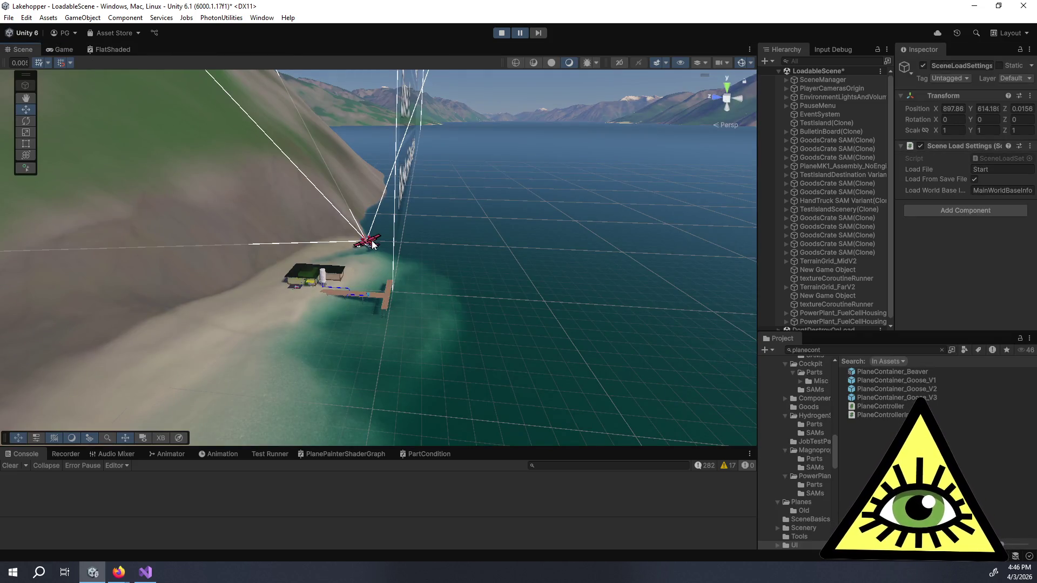
- Orbit the Scene view in for a close-up inside the seaplane
scroll(373, 245, "up", 10)
mouse_move(309, 315)
left_mouse_down()
mouse_move(265, 312)
mouse_move(562, 289)
mouse_move(253, 268)
mouse_move(277, 271)
mouse_move(315, 303)
mouse_move(407, 293)
mouse_move(432, 261)
mouse_move(366, 262)
mouse_move(366, 273)
mouse_move(403, 287)
mouse_move(478, 291)
mouse_move(317, 296)
mouse_move(321, 284)
mouse_move(340, 290)
mouse_move(322, 281)
mouse_move(308, 204)
mouse_move(324, 180)
mouse_move(395, 152)
mouse_move(412, 173)
mouse_move(405, 202)
mouse_move(423, 254)
mouse_move(306, 247)
mouse_move(231, 261)
mouse_move(429, 335)
mouse_move(29, 371)
left_mouse_up()
scroll(856, 308, "down", 1)
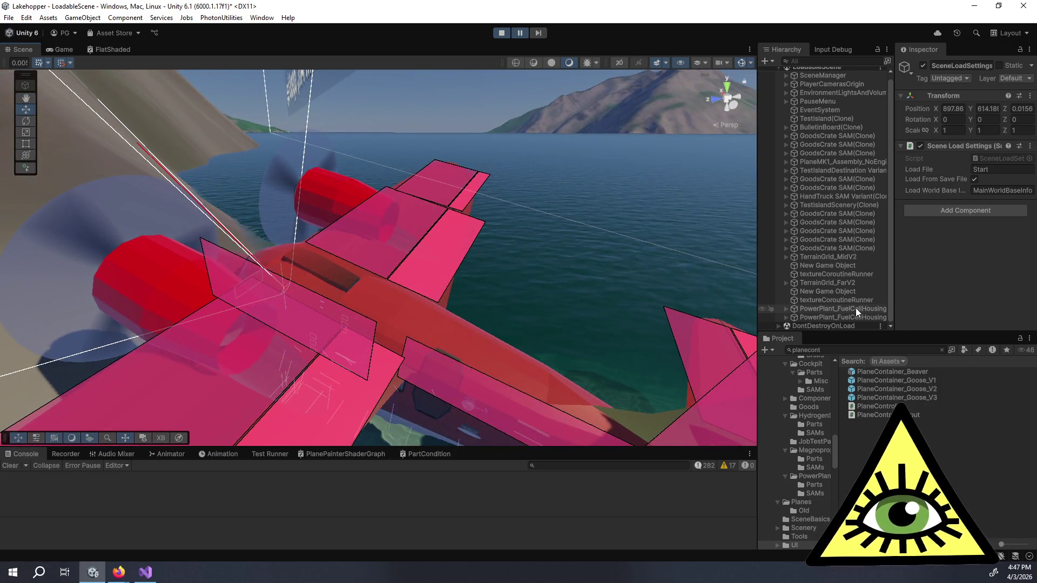
- Expand PlaneContainer_Goose_V3, PowerPlant, and both fuel cell housings and stacks in the Hierarchy
left_click(786, 161)
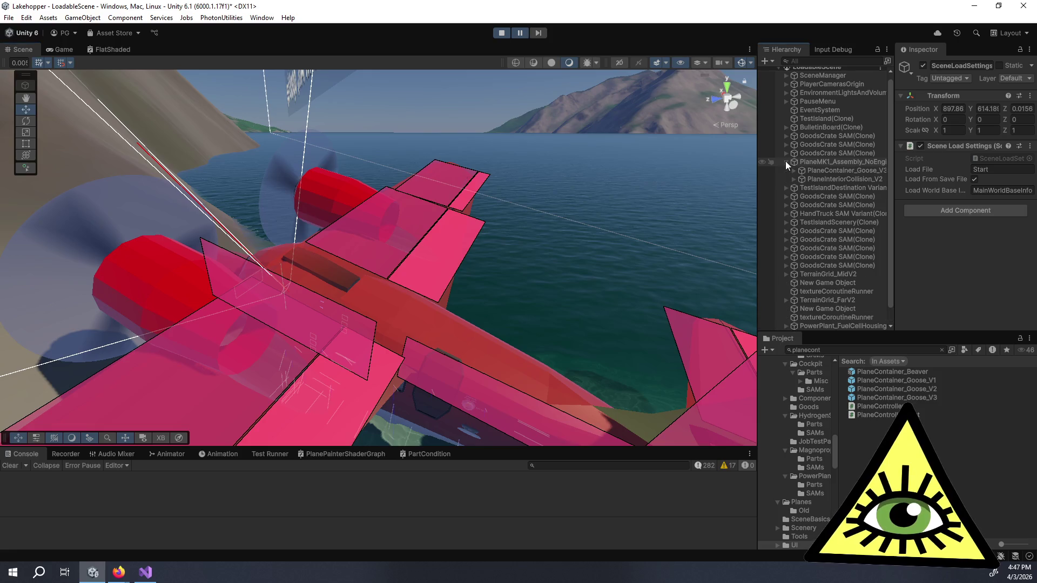
left_click(793, 171)
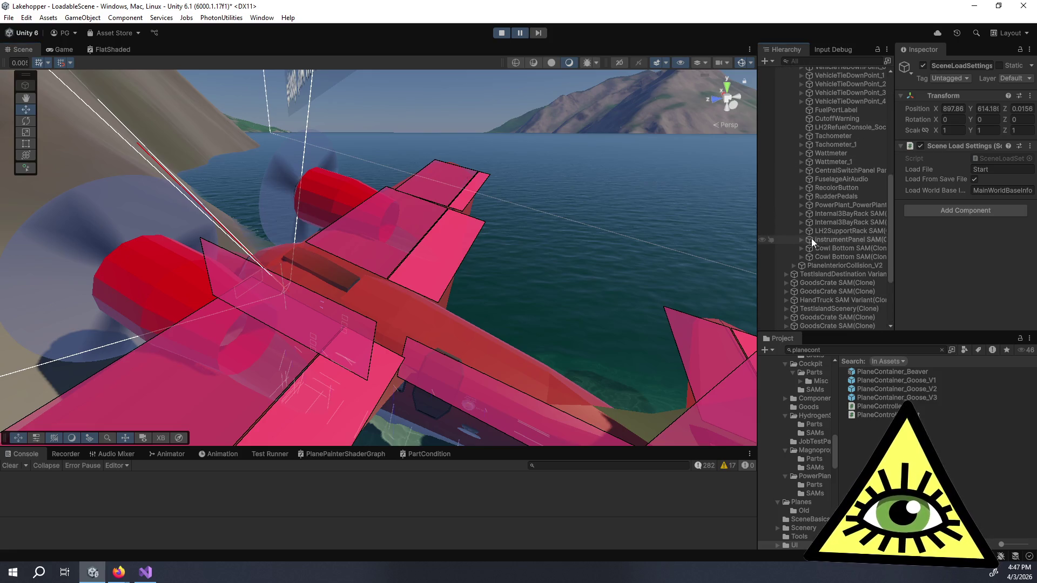
left_click(801, 204)
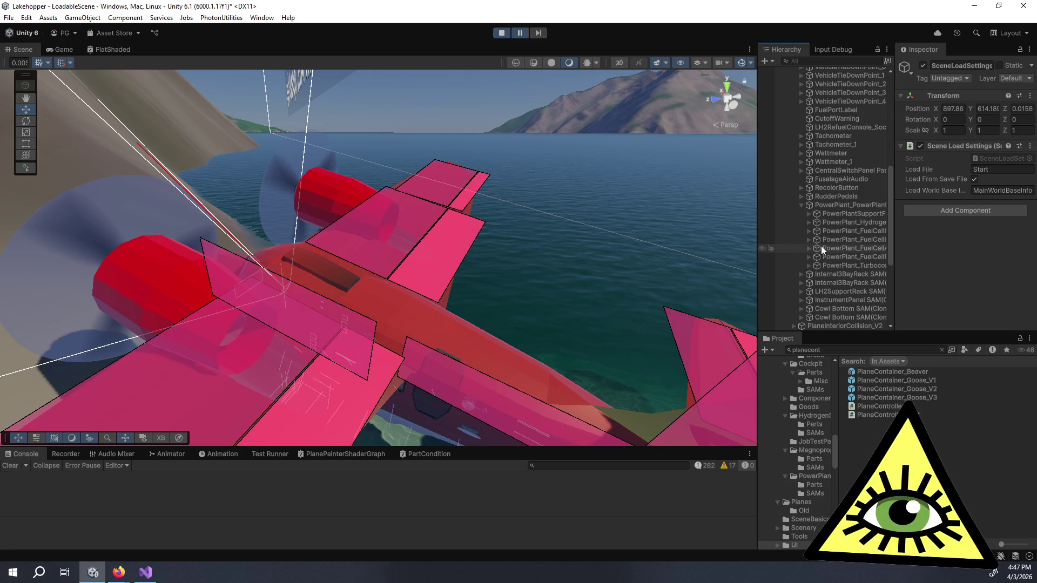
left_click_drag(894, 254, 915, 254)
left_click(809, 240)
left_click(808, 230)
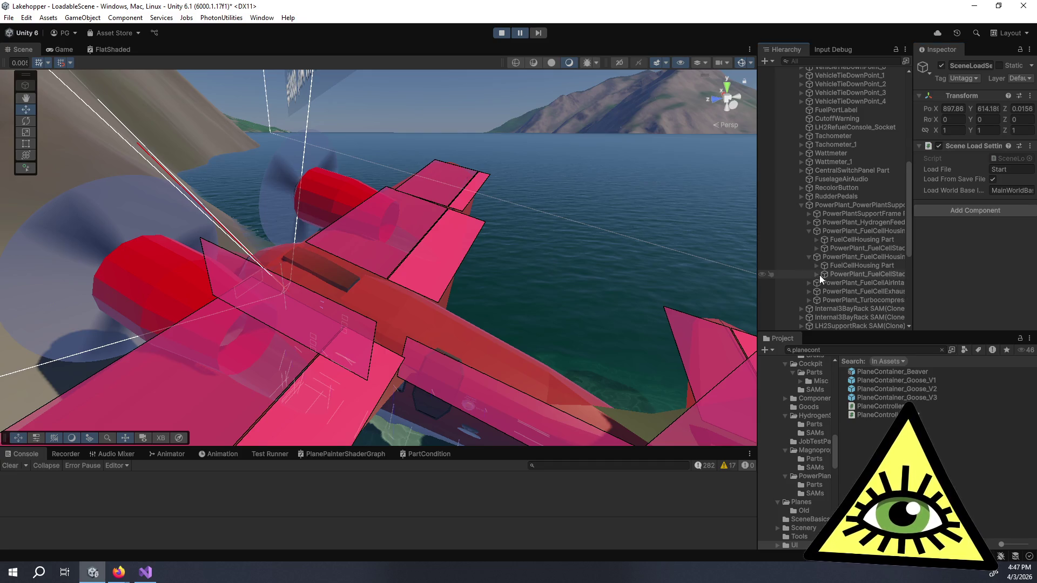
left_click(819, 275)
left_click(816, 249)
left_click(816, 282)
scroll(826, 278, "down", 2)
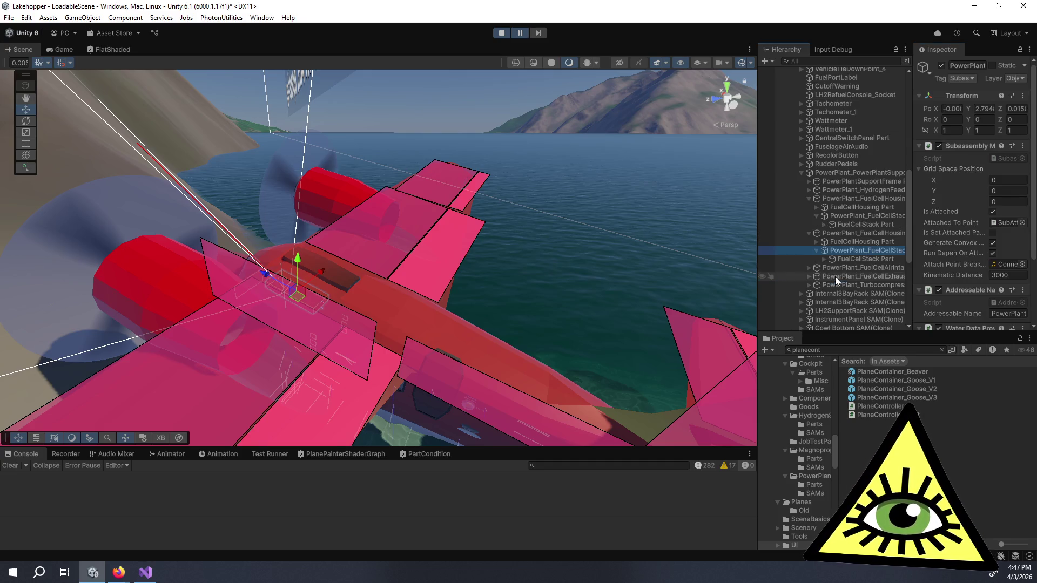
- Widen the Inspector and read the lower FuelCellStack Part's Condition and Proportional Wear Time
left_click(861, 223)
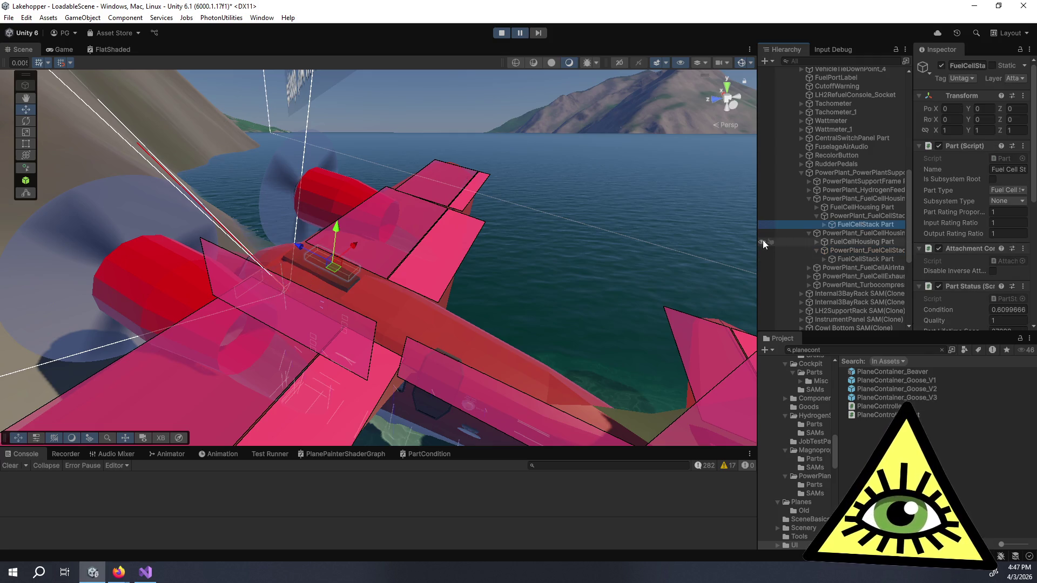
left_click_drag(758, 239, 510, 238)
scroll(840, 244, "down", 3)
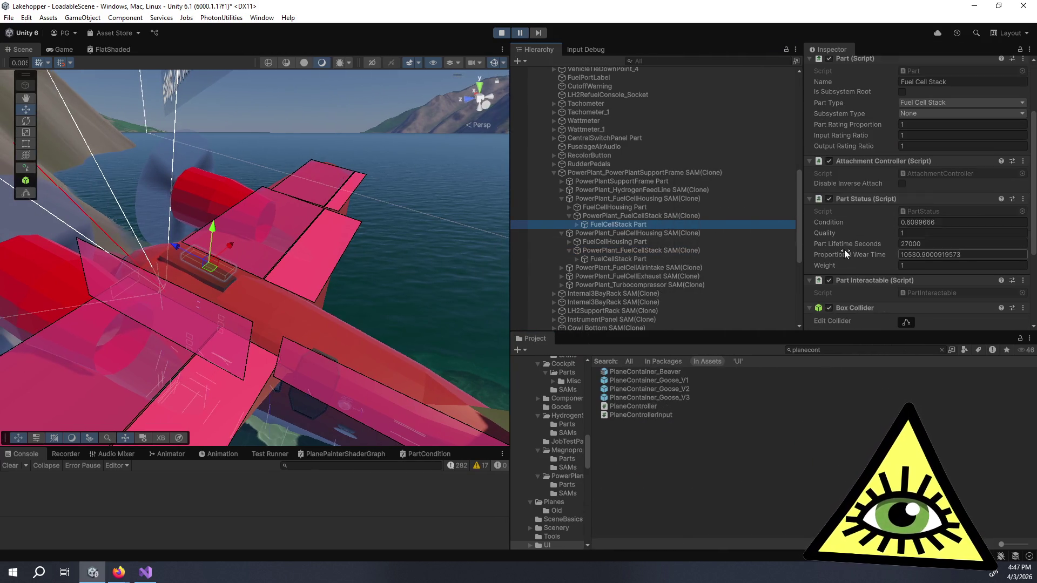
left_click(646, 259)
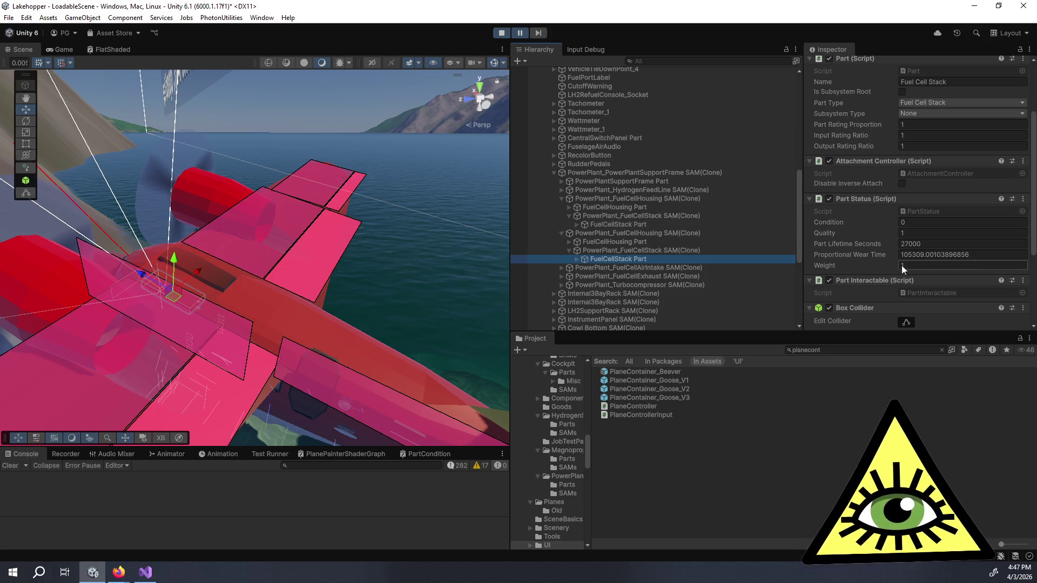
left_click(912, 256)
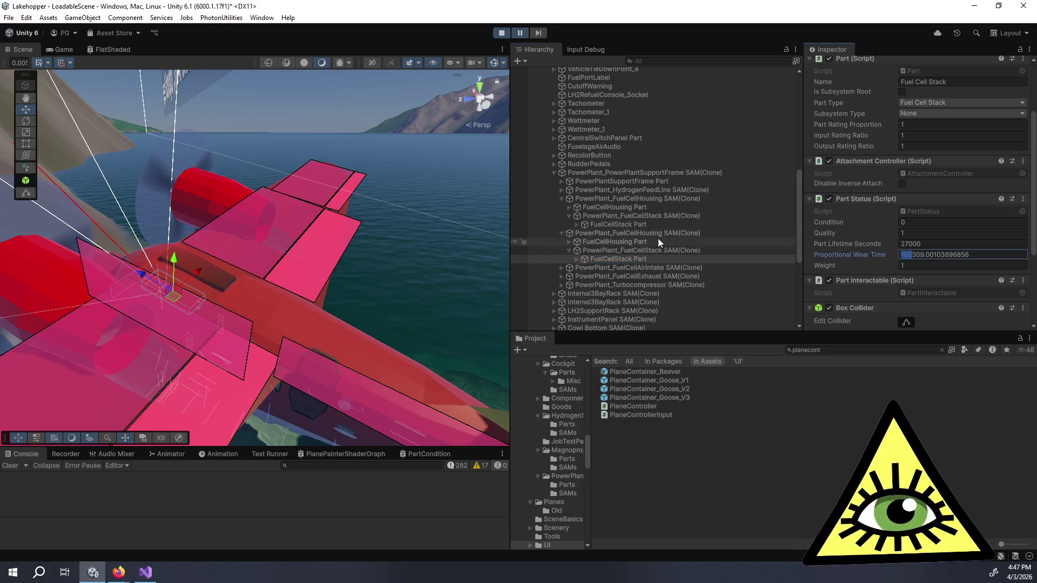
- Compare with the upper FuelCellStack Part (Condition 0.6099666, wear time 10530.9), then show the Game view
left_click(633, 222)
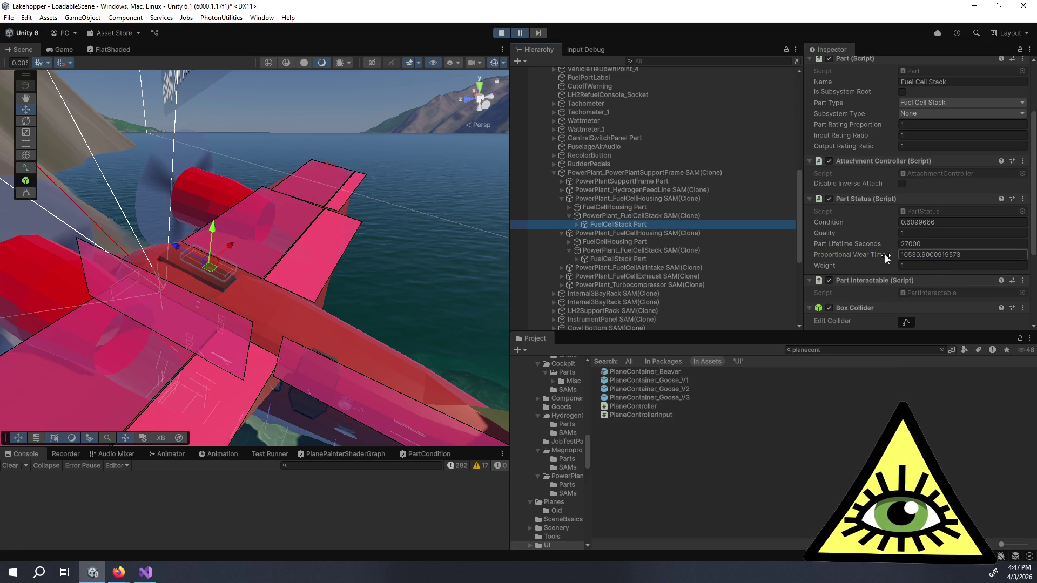
left_click(907, 256)
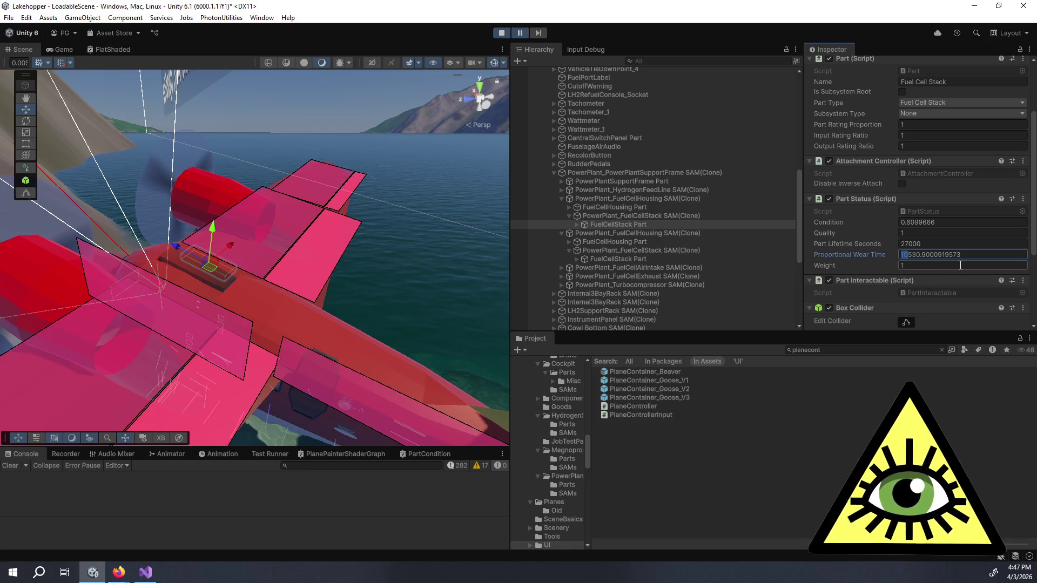
left_click(57, 50)
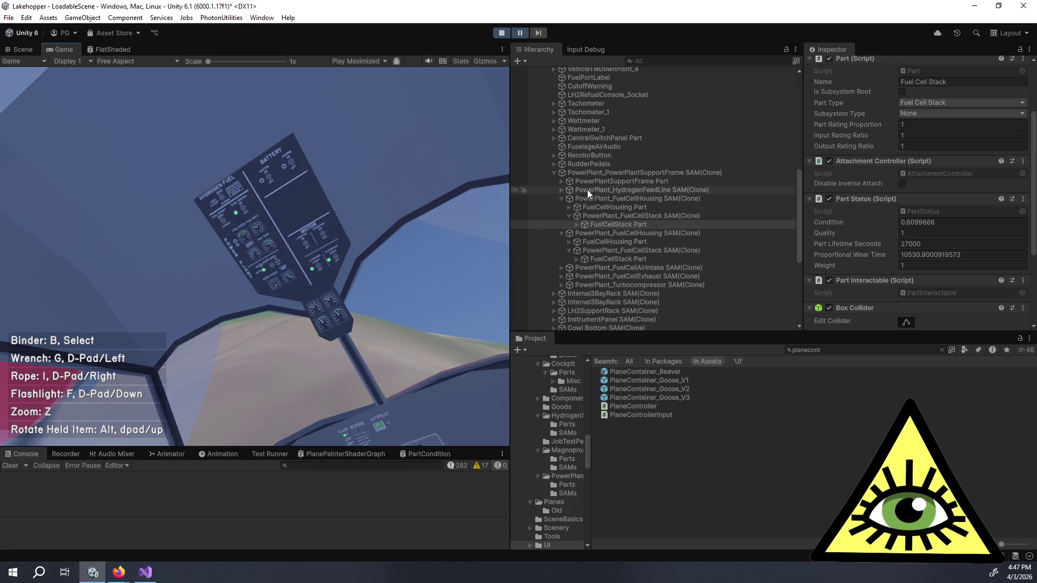
- Inspect the PowerPlantSupportFrame Part's Condition and Subsystem Input Condition values
left_click(581, 174)
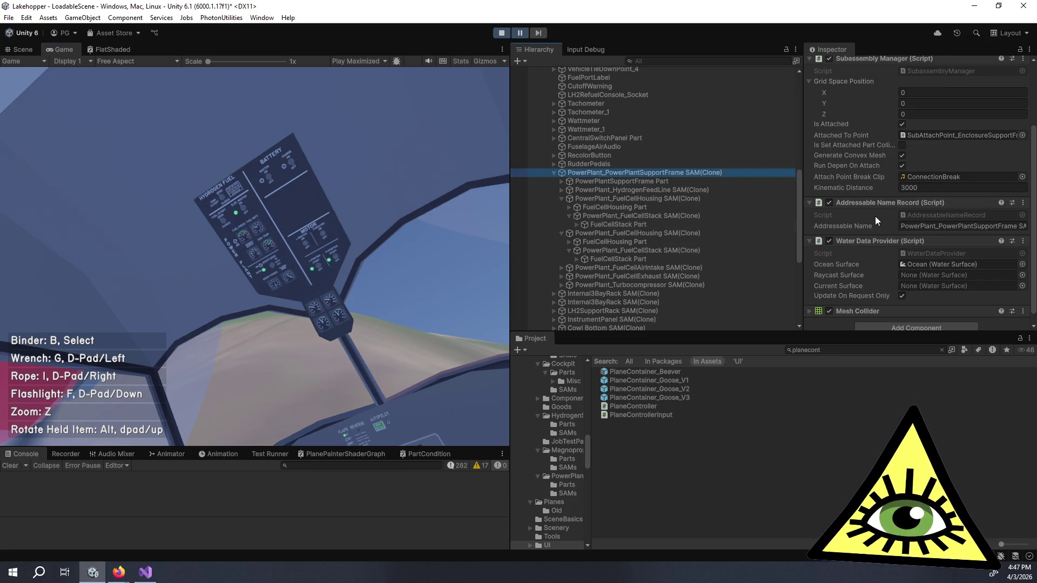
scroll(847, 203, "down", 3)
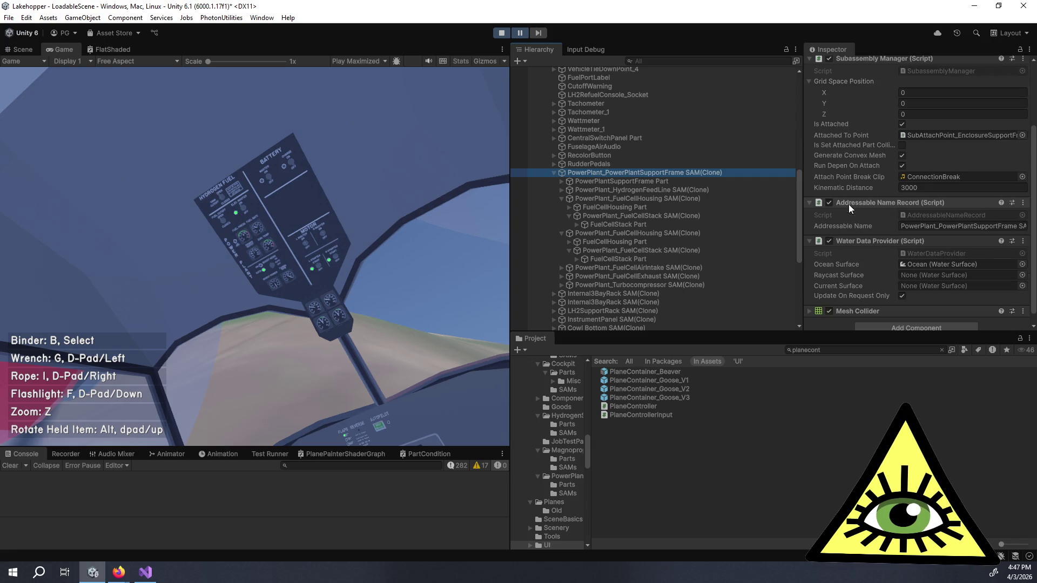
left_click(649, 184)
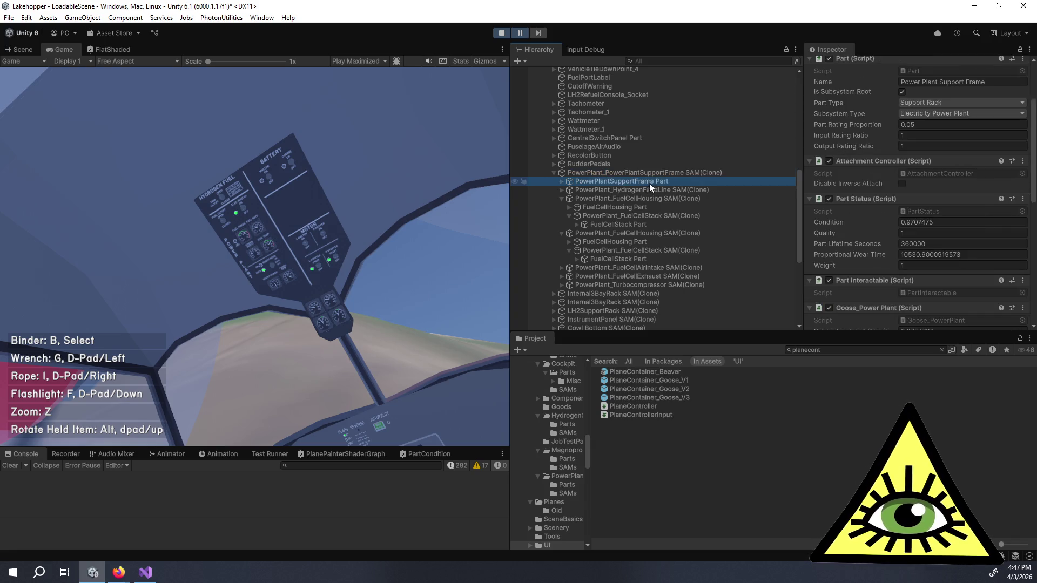
left_click(947, 224)
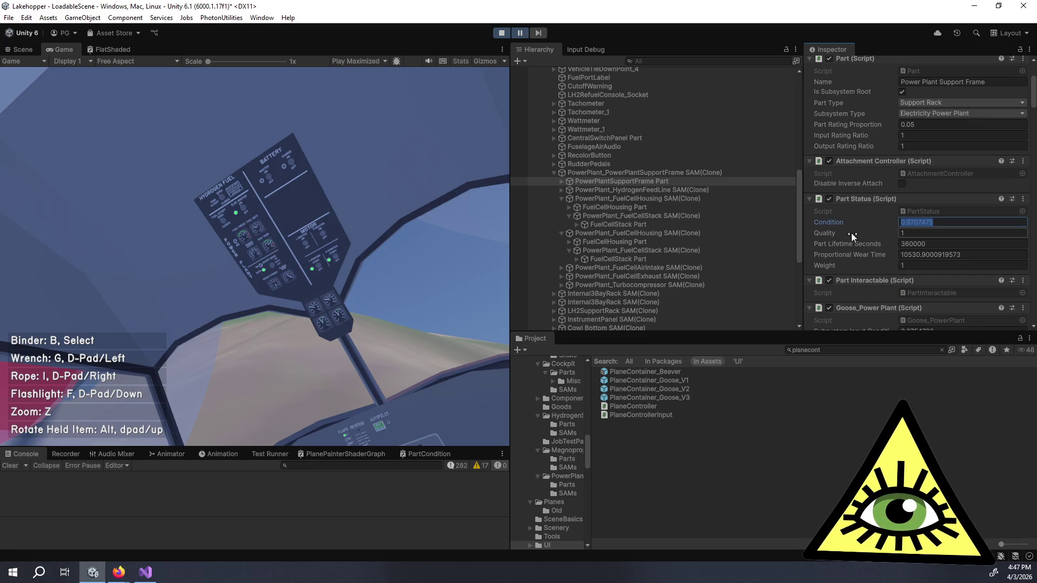
scroll(886, 218, "up", 3)
scroll(882, 193, "down", 3)
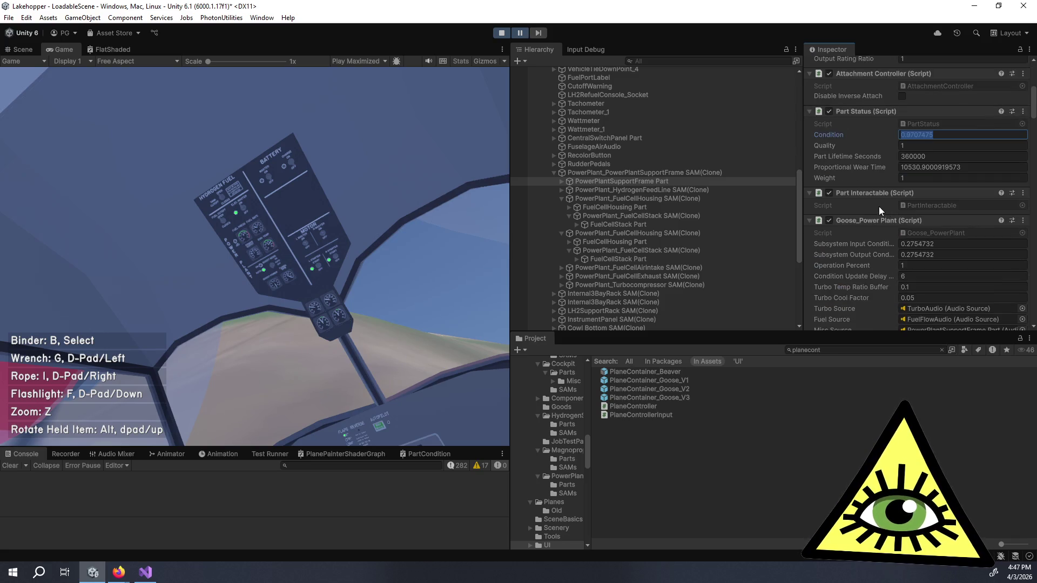
left_click(939, 244)
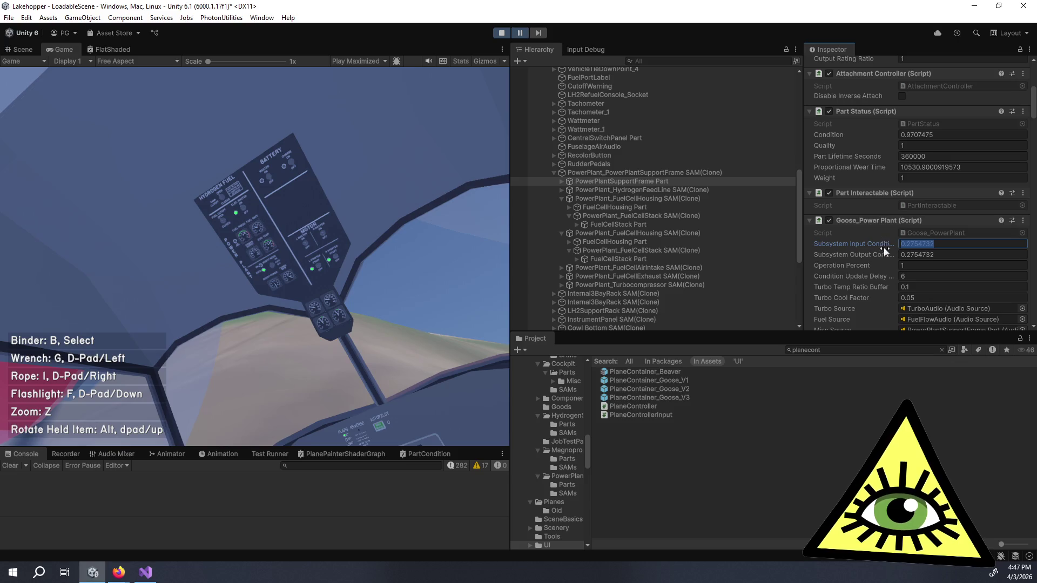
left_click(359, 209)
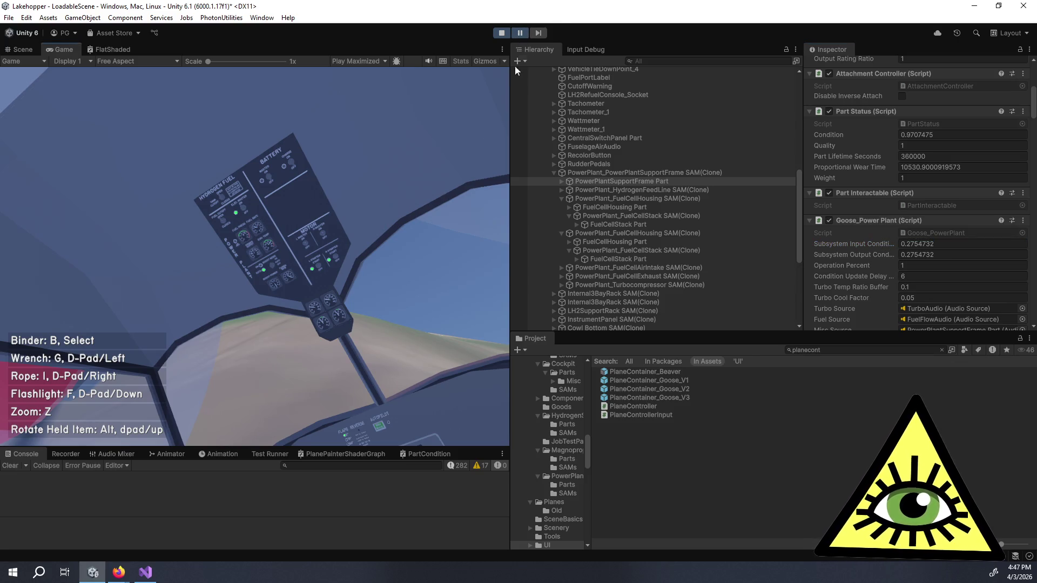
- Widen the Game view, switch play mode to Play Unfocused, and unpause the game
left_click_drag(510, 103, 663, 123)
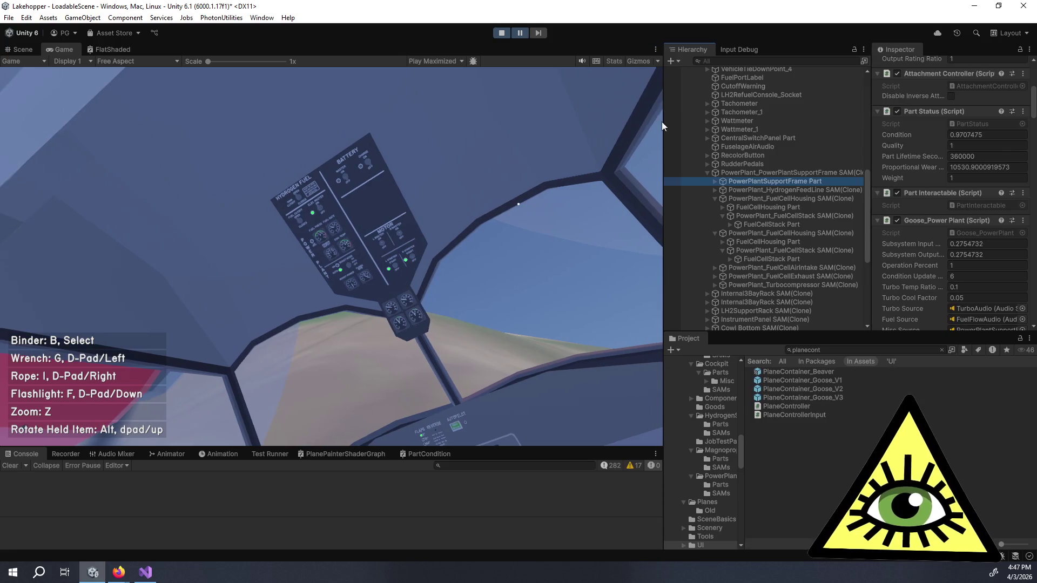
left_click(522, 34)
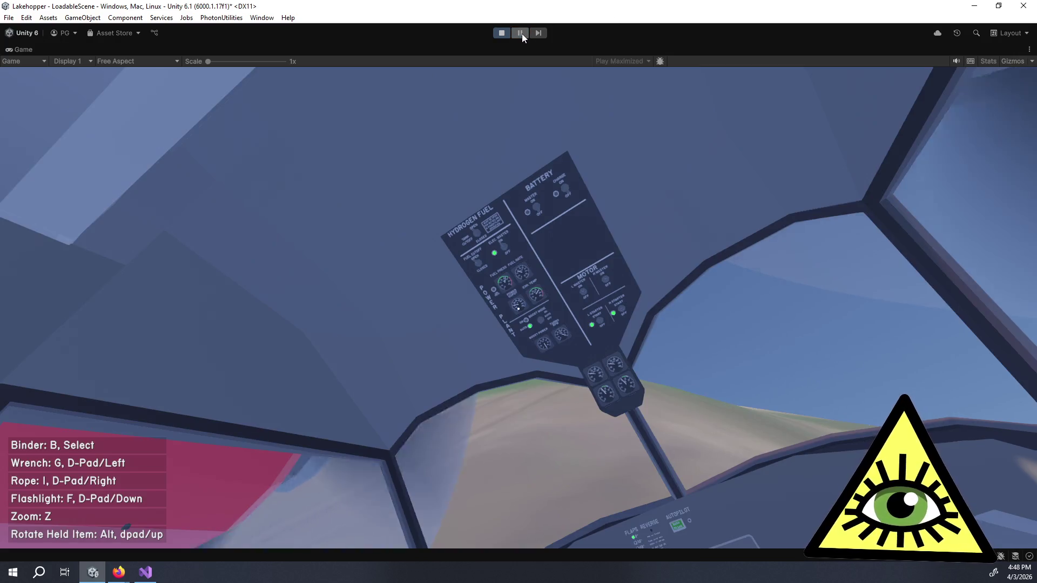
left_click(522, 34)
left_click(450, 60)
left_click(452, 96)
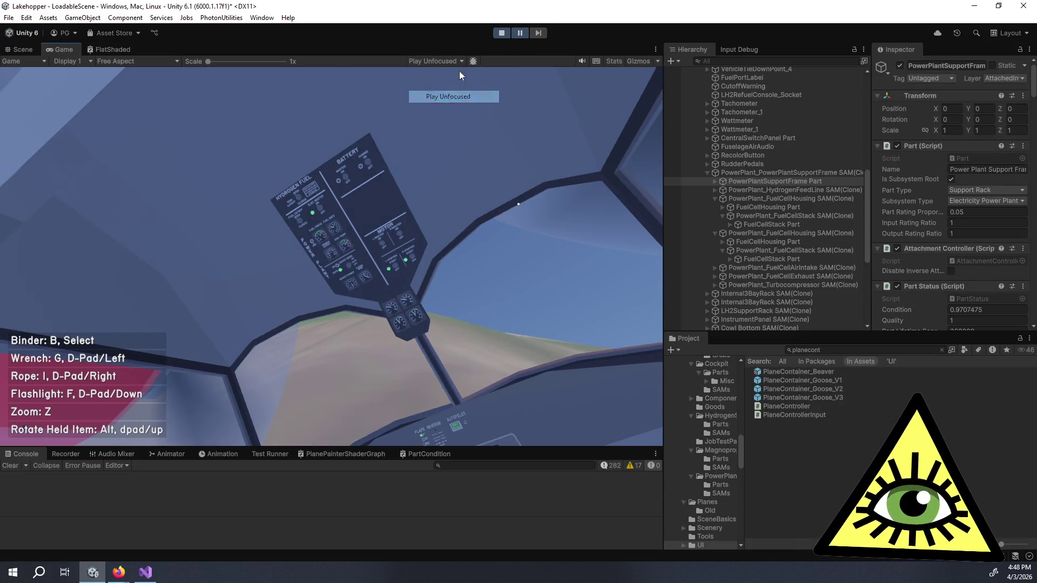
left_click(514, 32)
- Set the Goose_Power Plant Condition Update value to 1
scroll(950, 198, "down", 10)
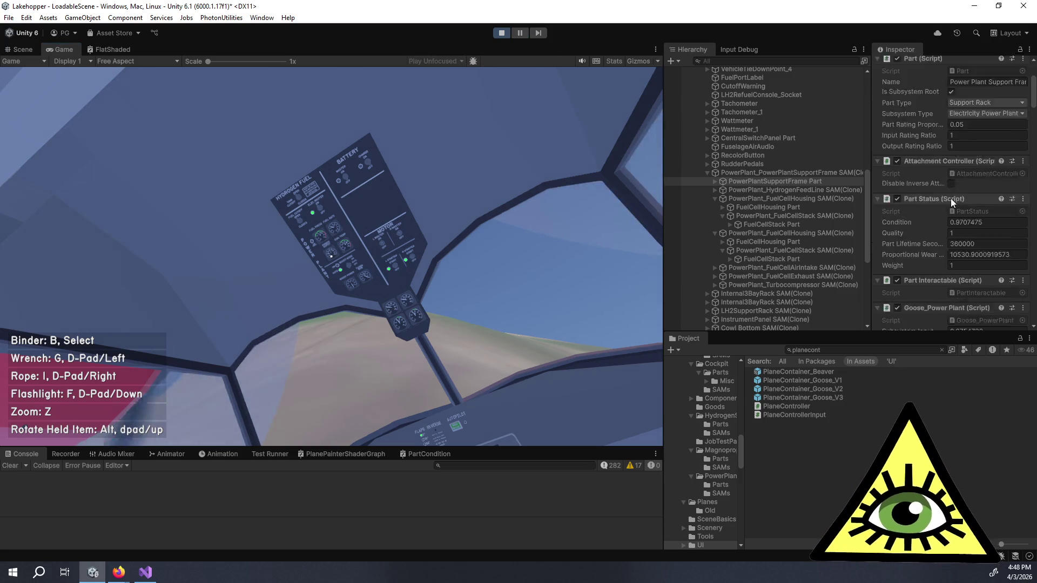
left_click(934, 159)
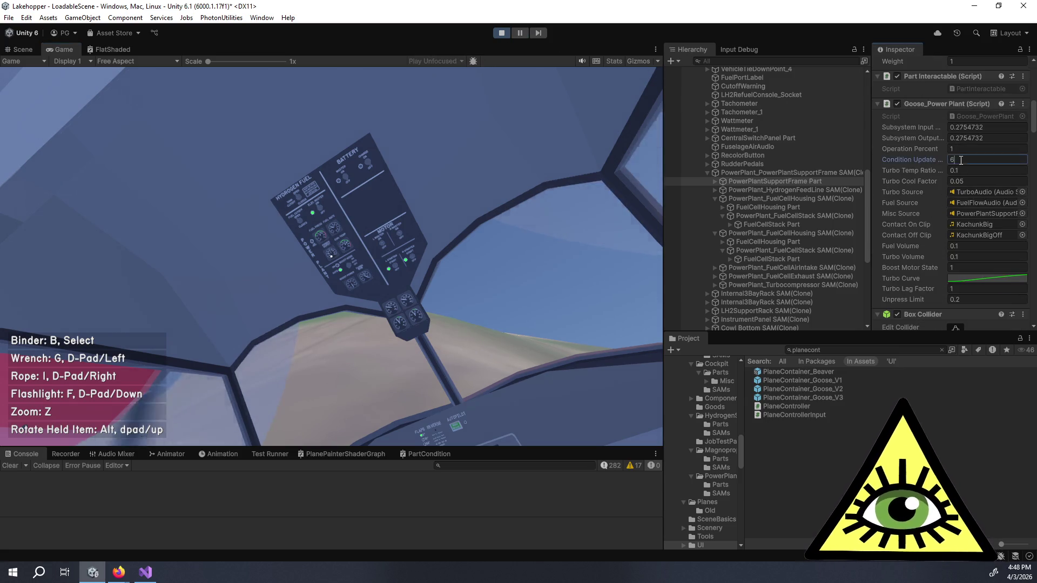
type("1")
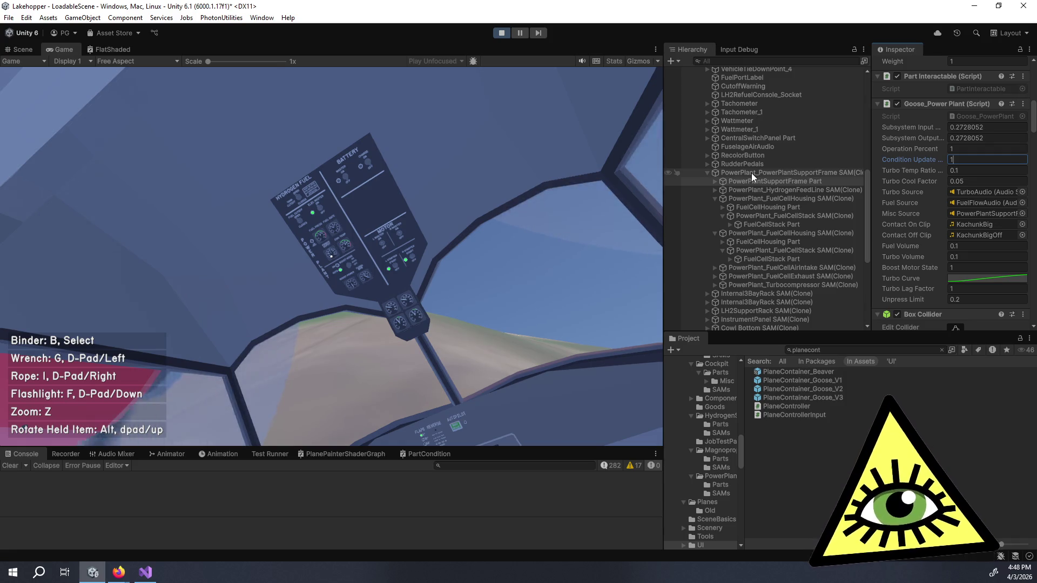
- Zoom in on the power panel gauges and the red overhead fuel-cell panel, then back out
key("z")
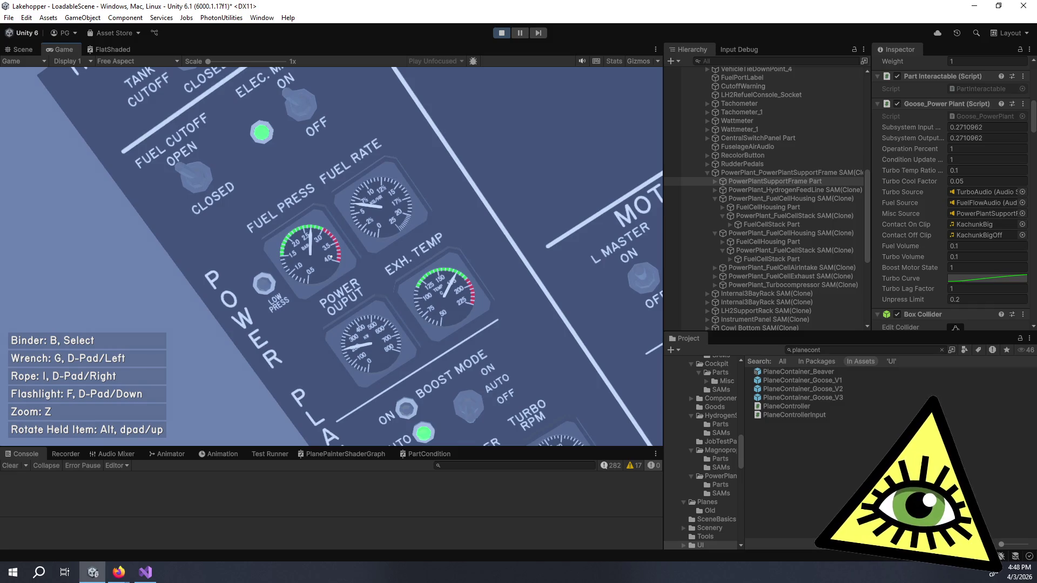
key("z")
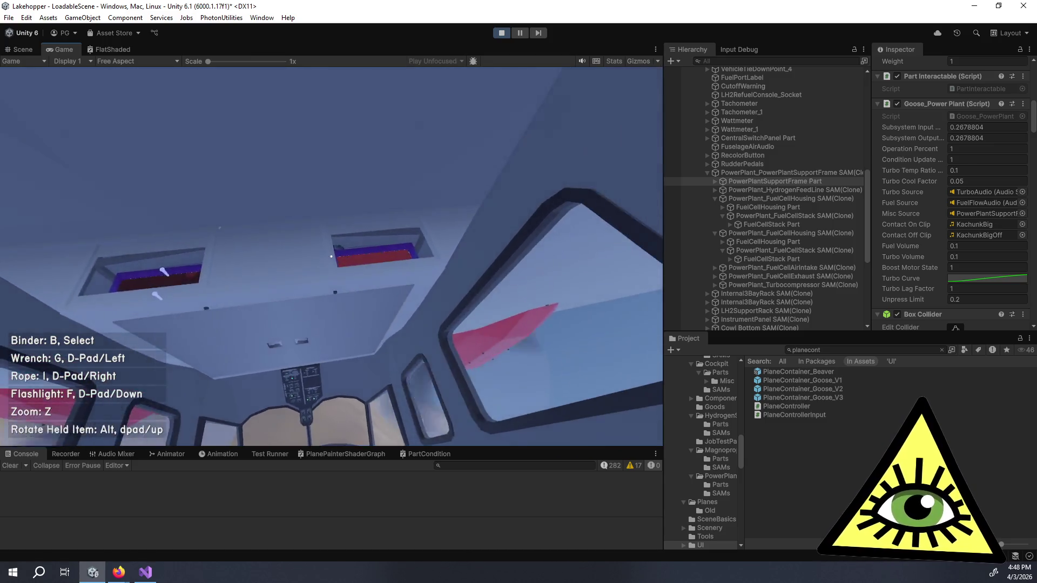
key("z")
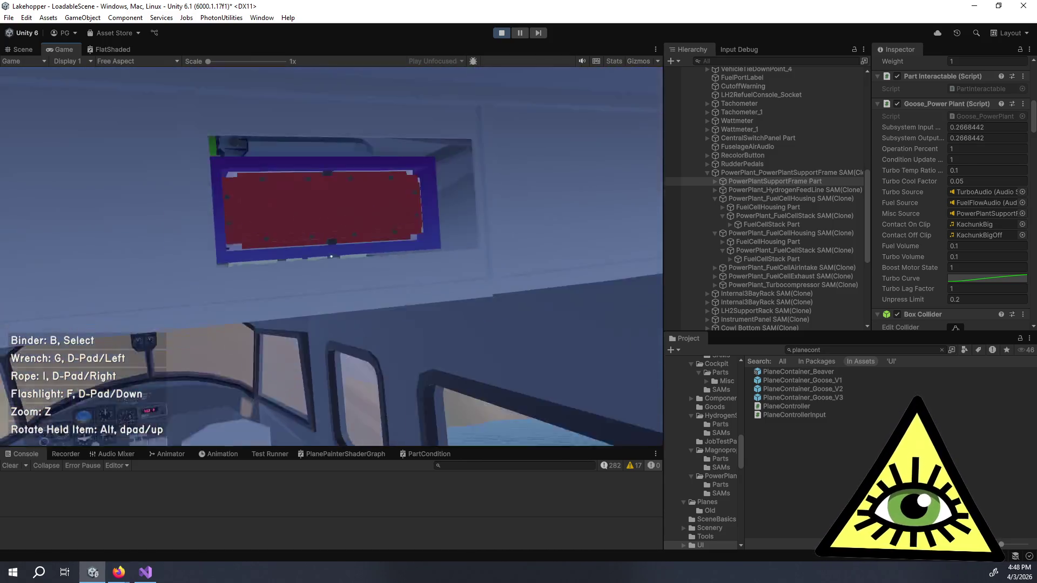
key("z")
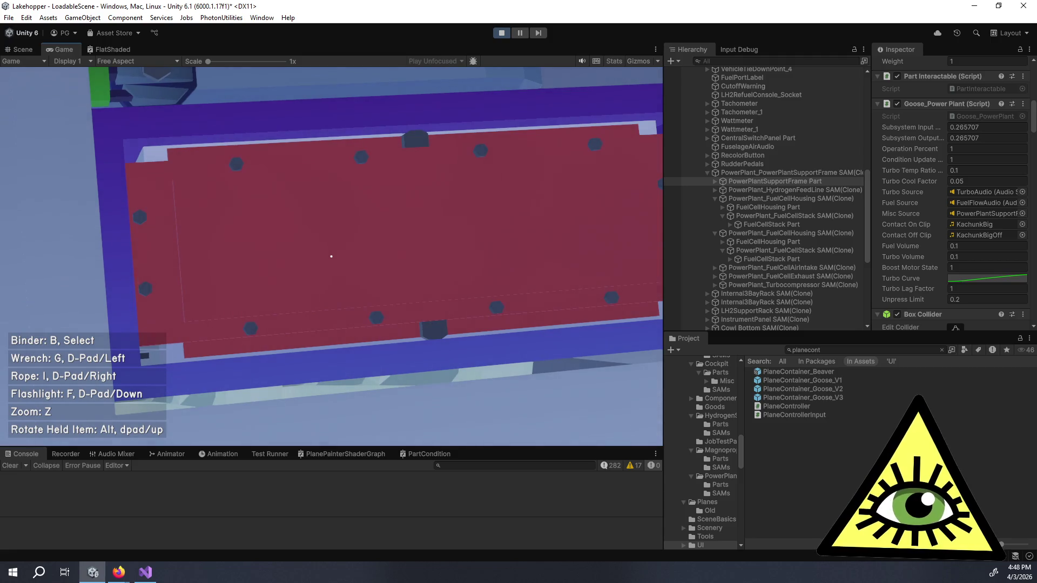
key("z")
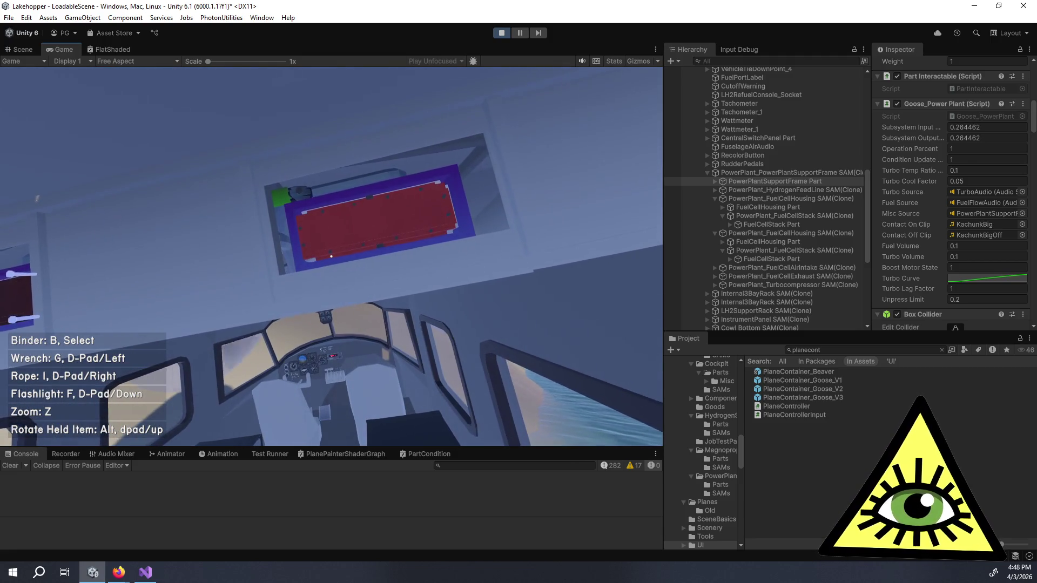
key("z")
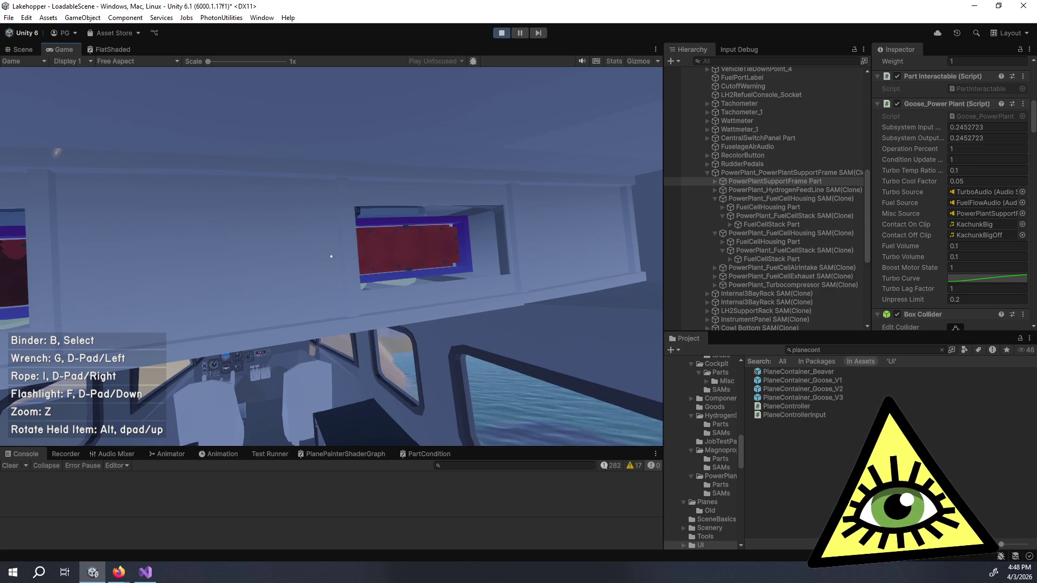
key("z")
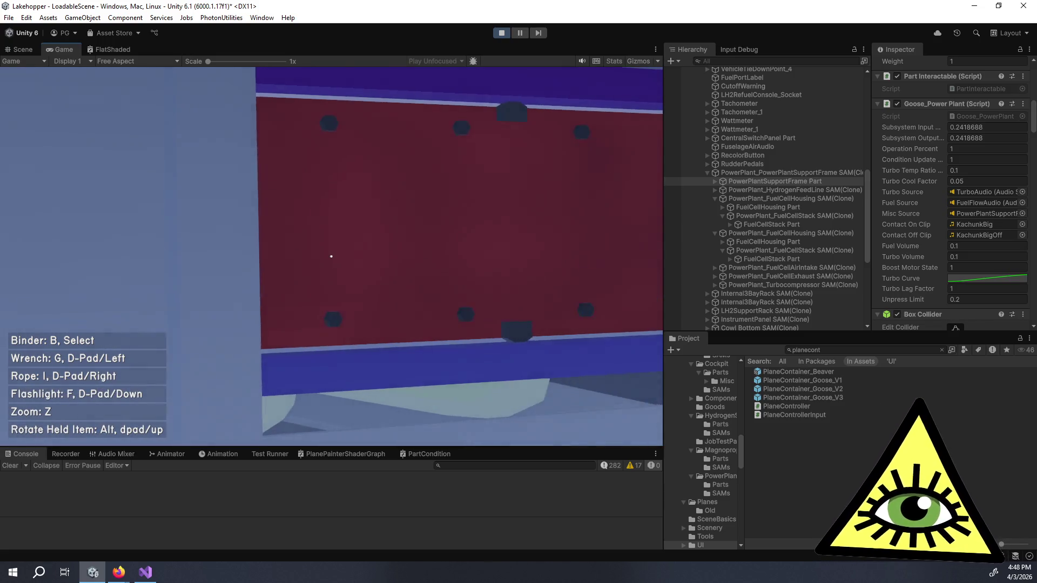
key("z")
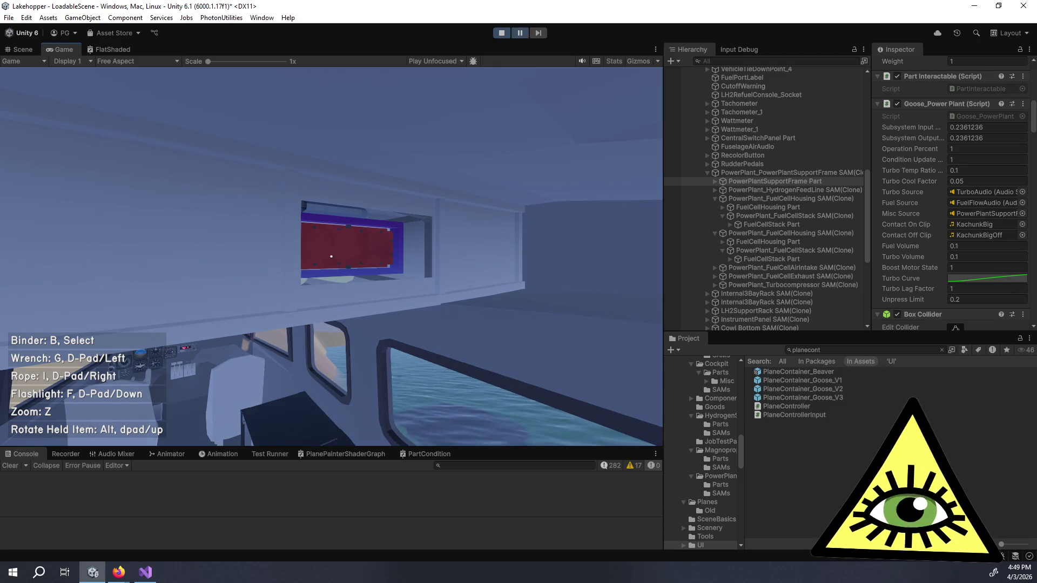
- Check the upper FuelCellStack Part's condition, view the red ceiling fuel-cell bay, and equip the wrench
left_click(808, 226)
scroll(967, 147, "up", 2)
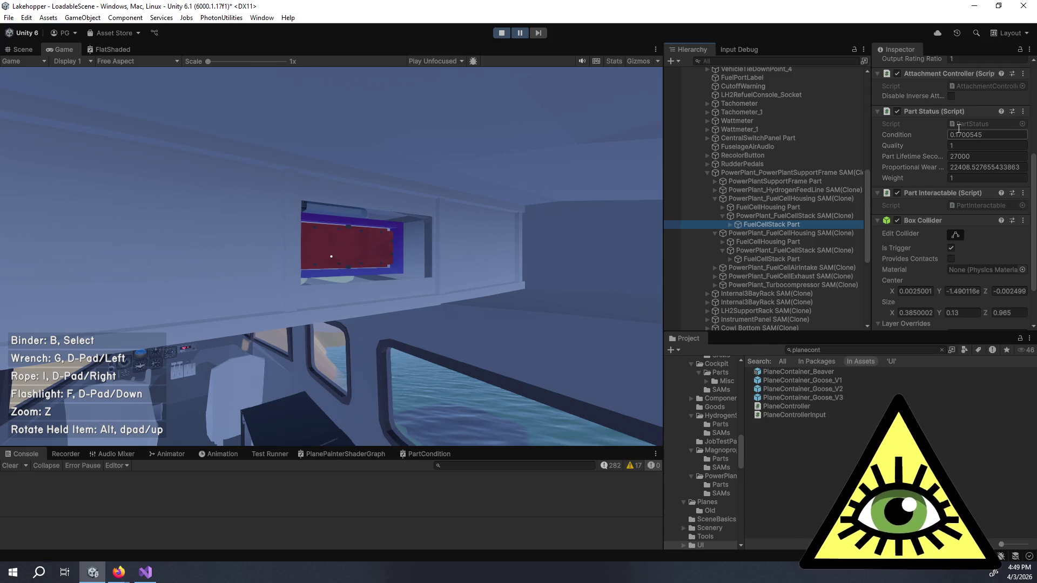
left_click(480, 189)
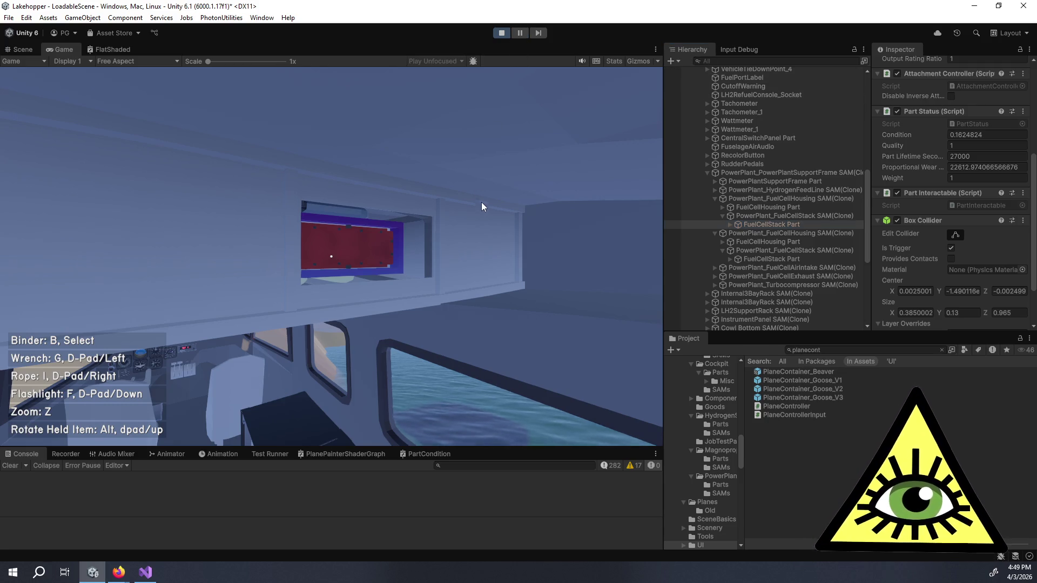
key("z")
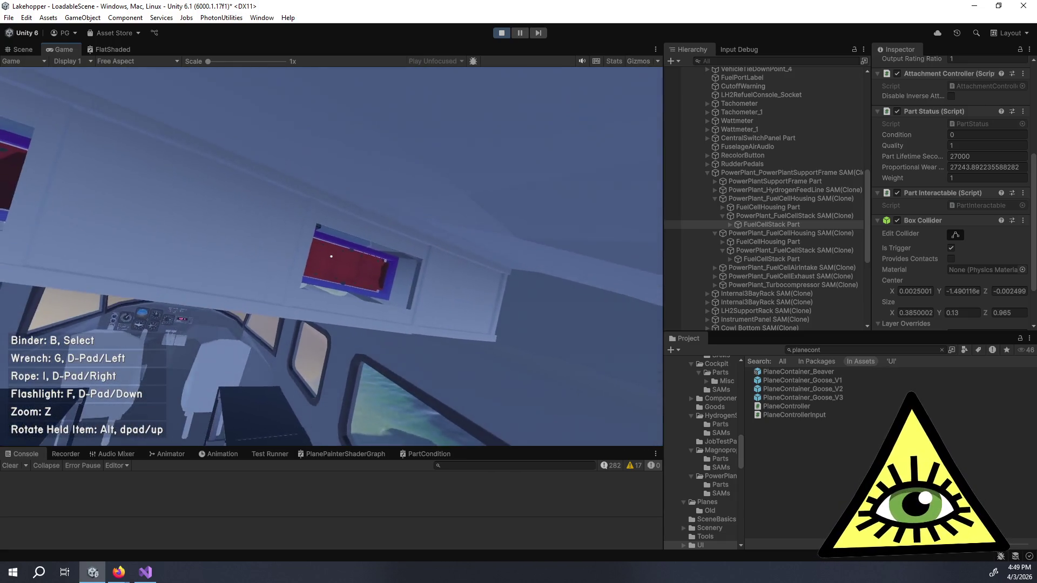
key("g")
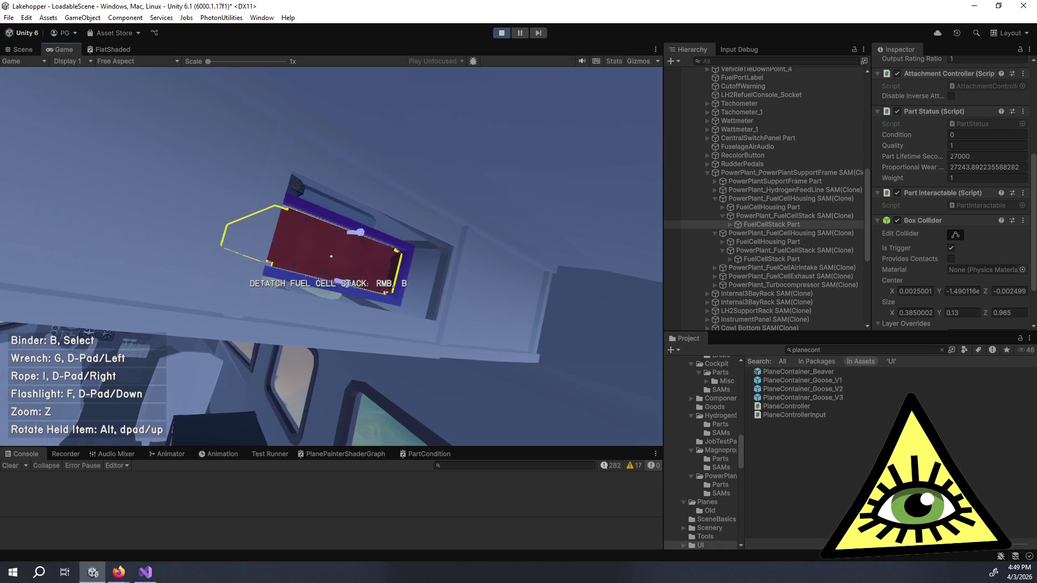
- Detach the fuel cell stack from the ceiling, drop it, pick it up and reattach it
right_click(331, 256)
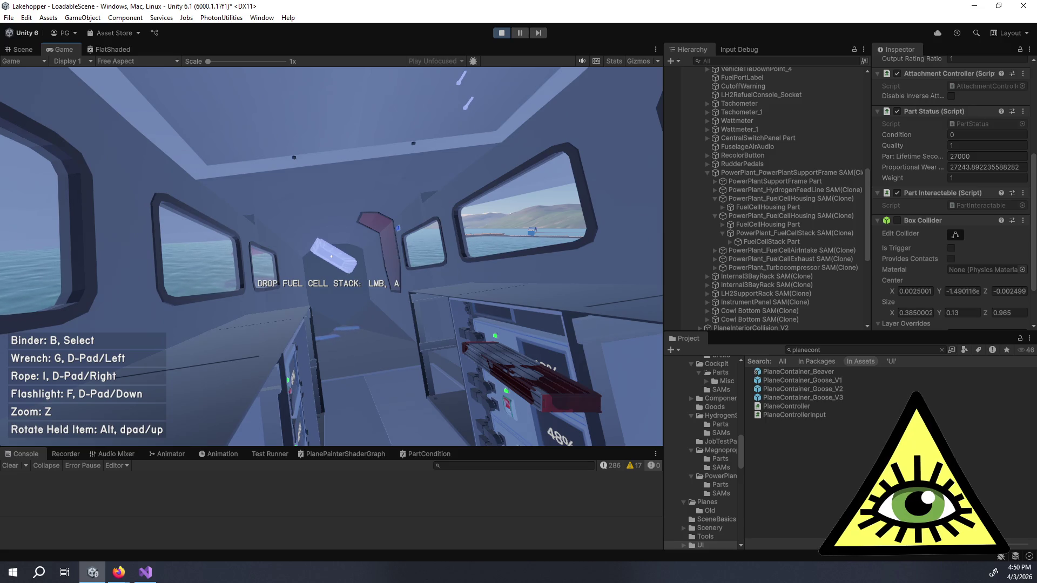
left_click(332, 257)
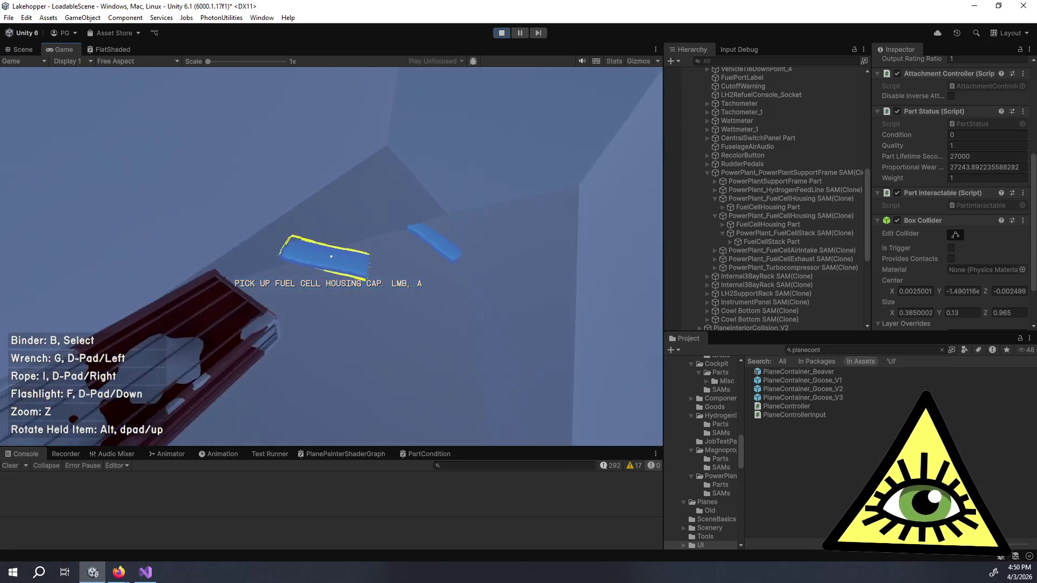
left_click(331, 257)
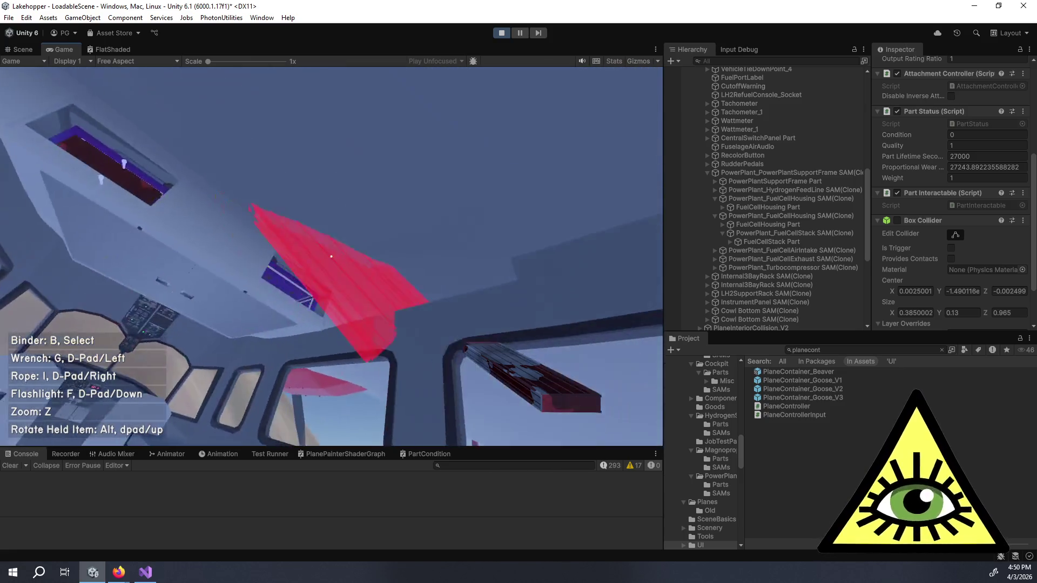
left_click(331, 256)
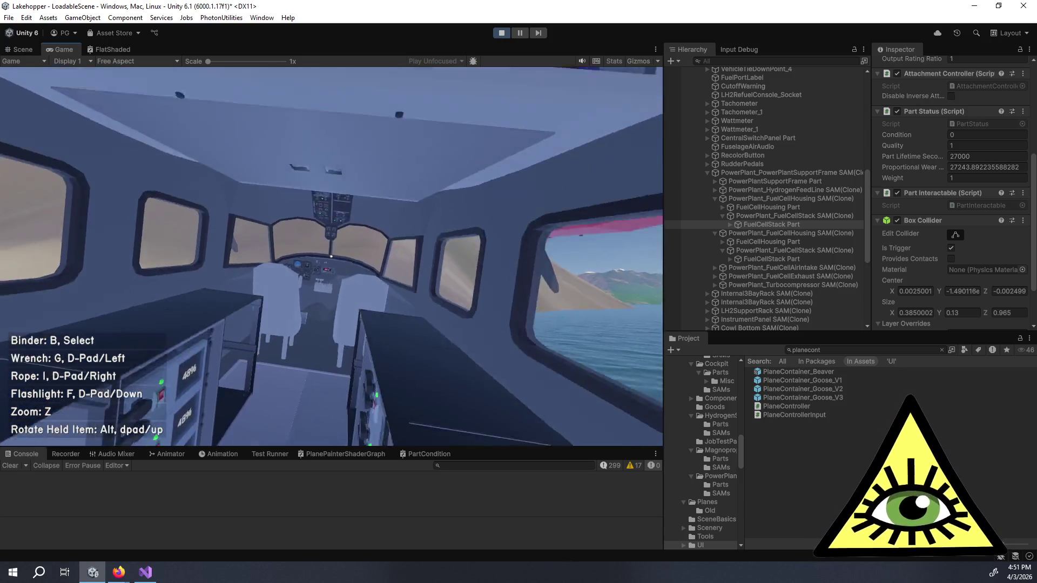
- Open the access panel and zoom in and out on the reinstalled fuel cell stack
key("e")
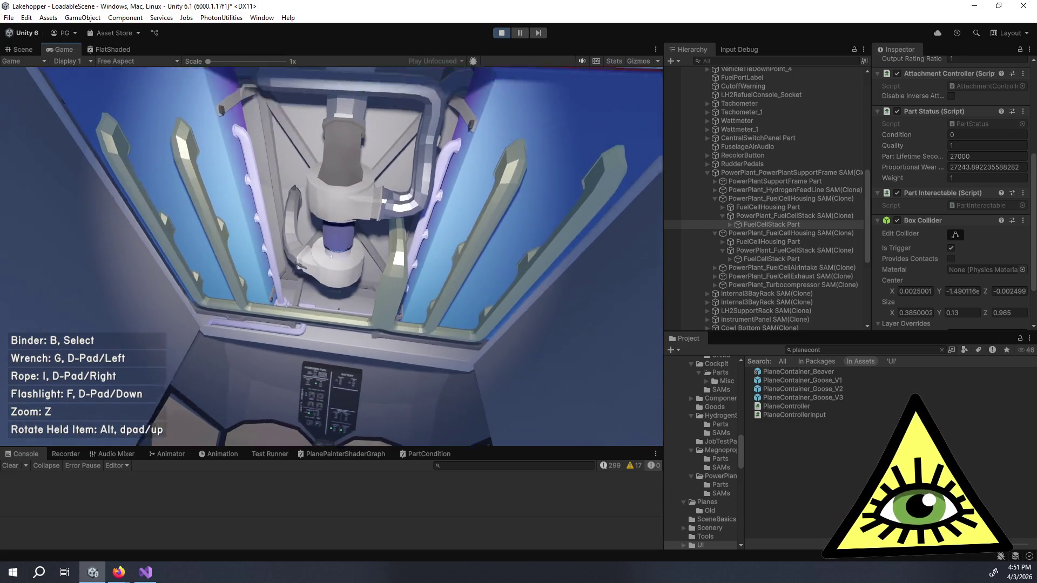
key("z")
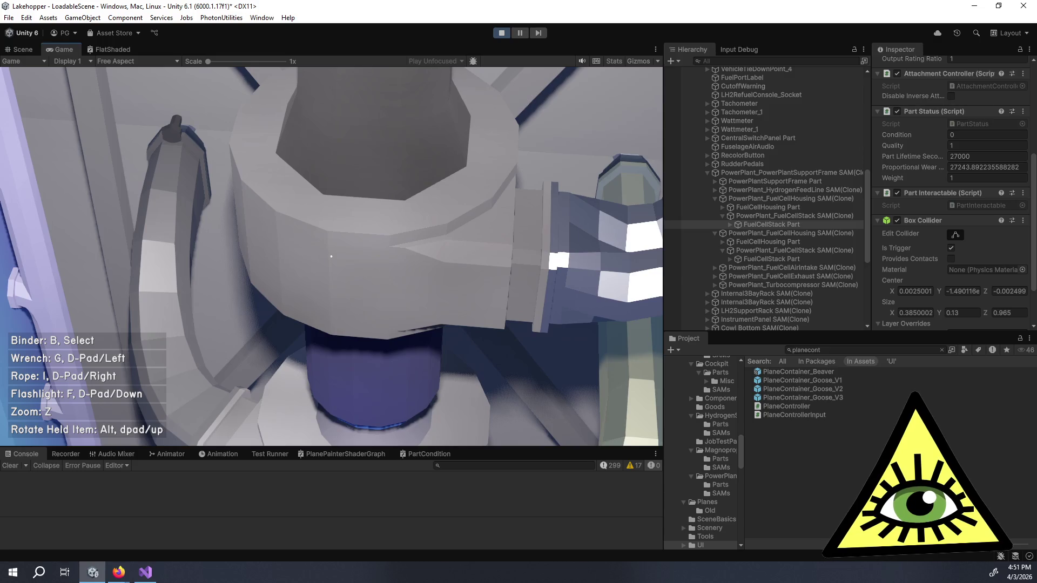
key("z")
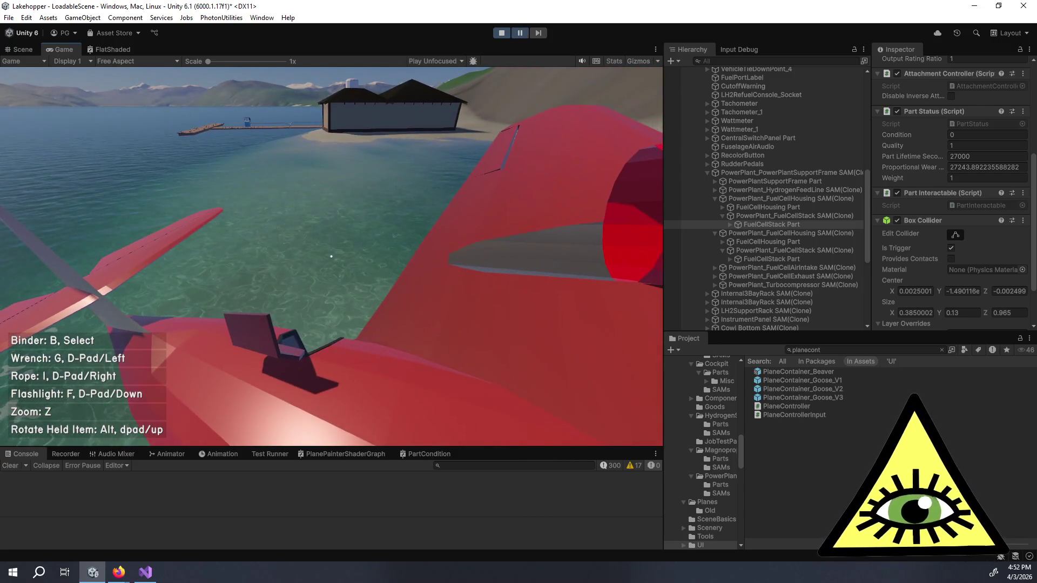
scroll(750, 248, "down", 4)
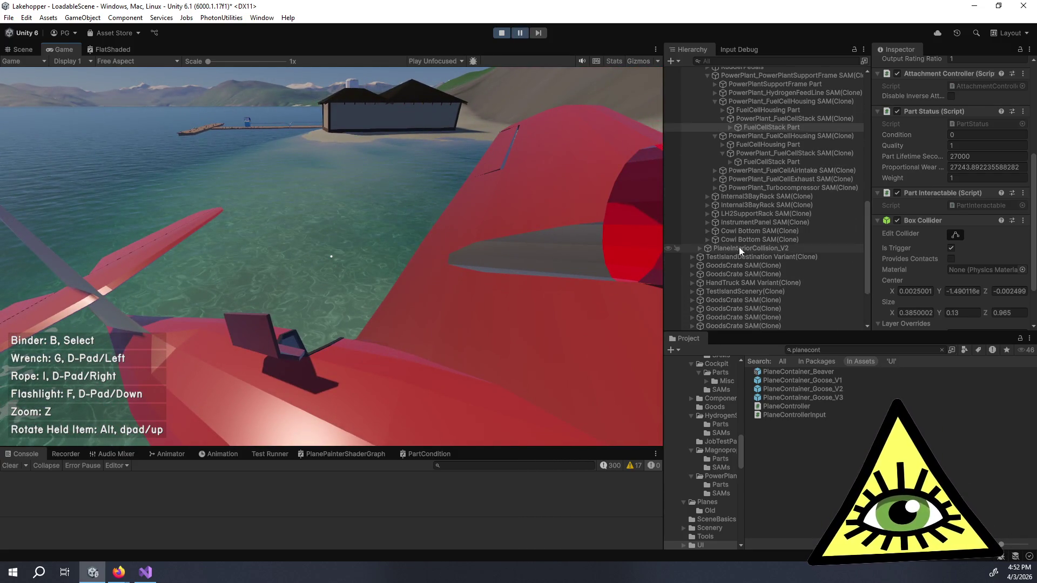
scroll(721, 240, "up", 9)
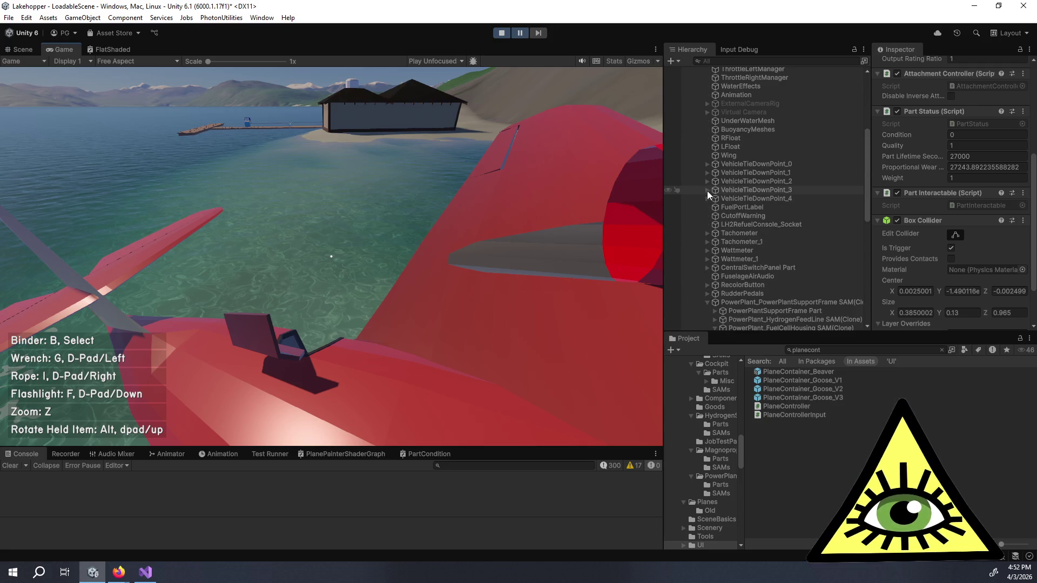
scroll(707, 192, "down", 10)
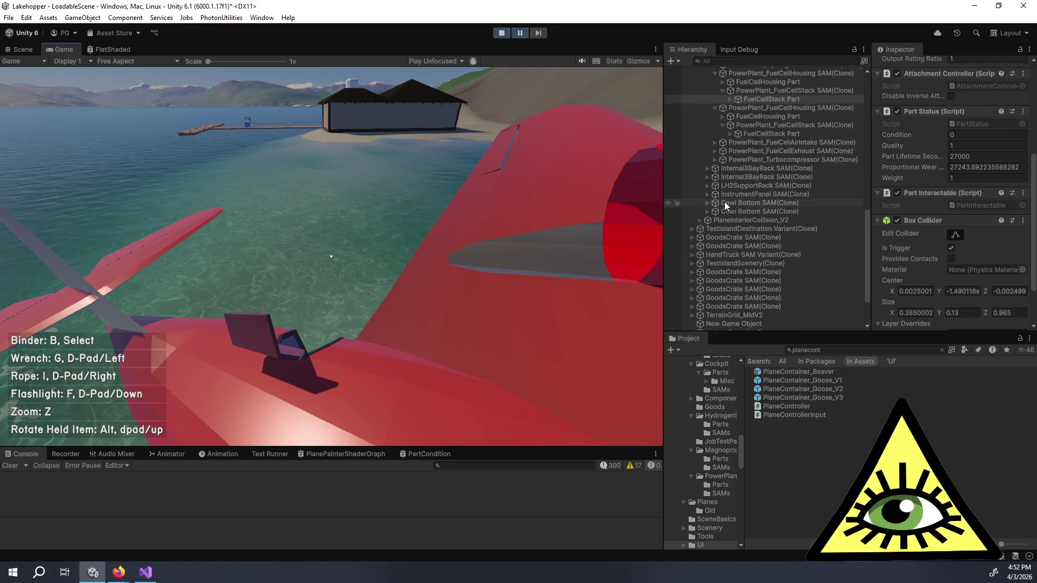
scroll(724, 202, "down", 1)
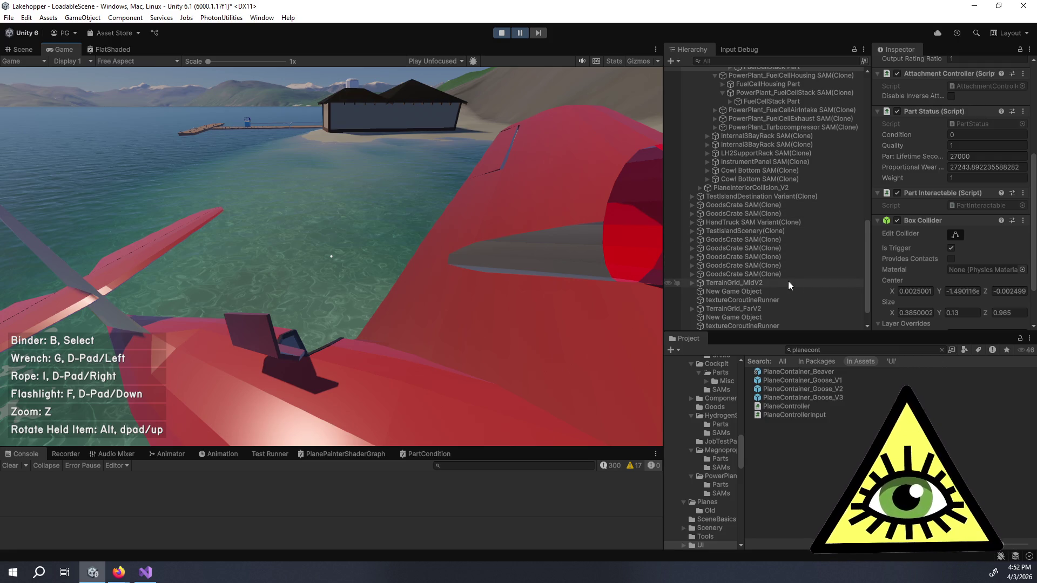
scroll(801, 270, "down", 1)
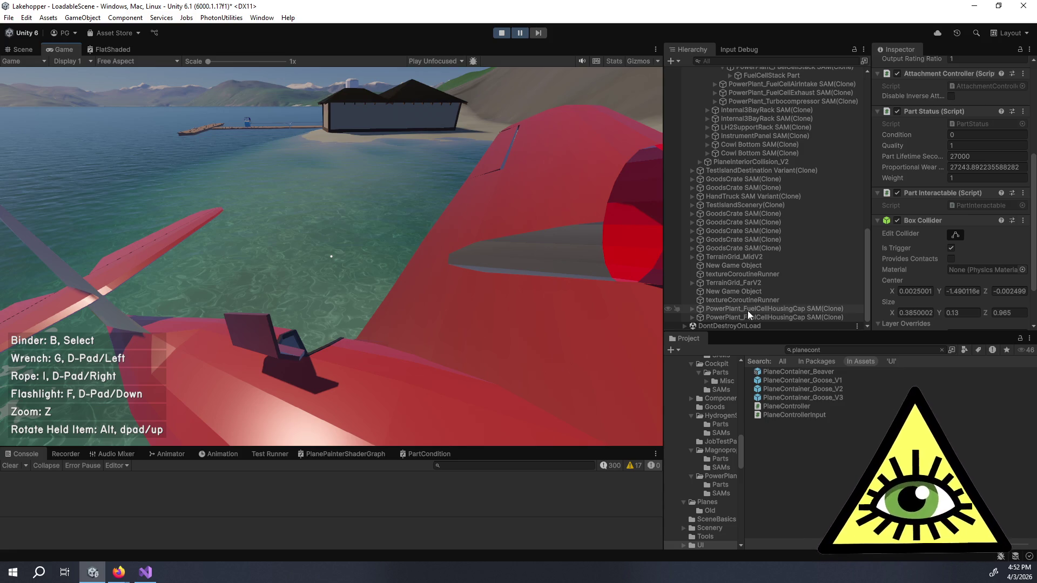
scroll(767, 292, "up", 5)
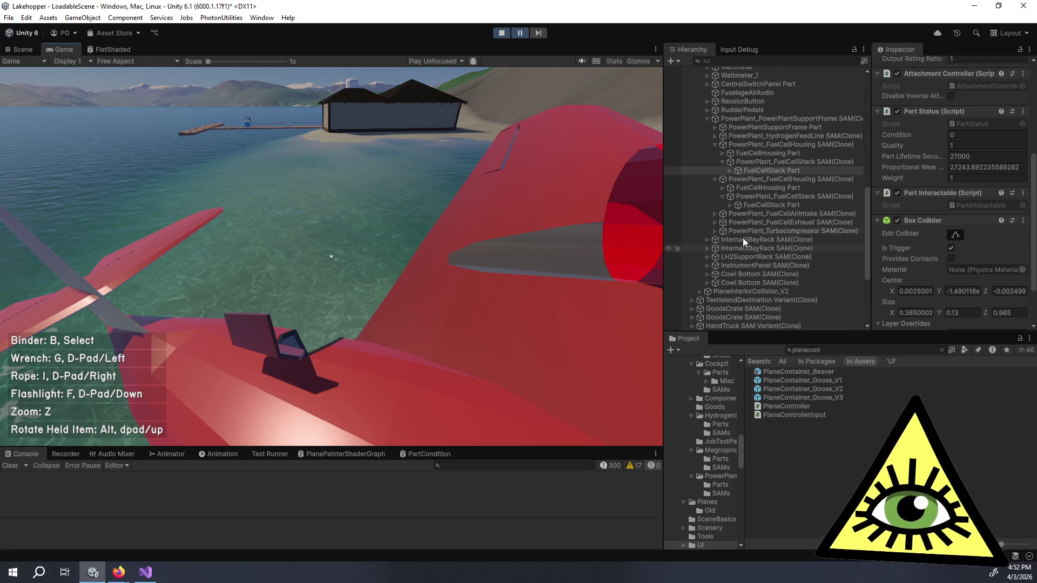
scroll(724, 256, "up", 6)
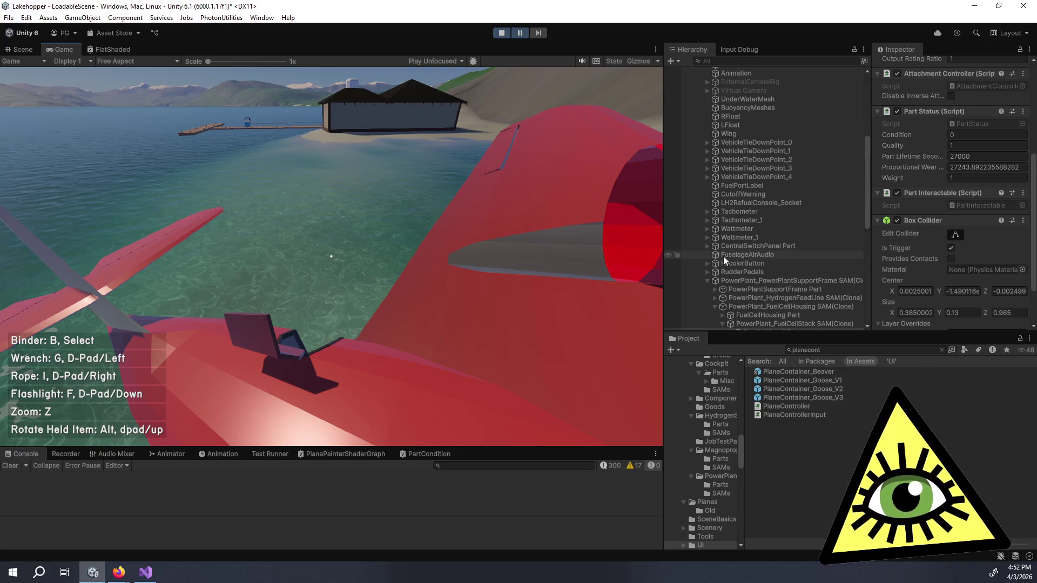
scroll(724, 254, "down", 6)
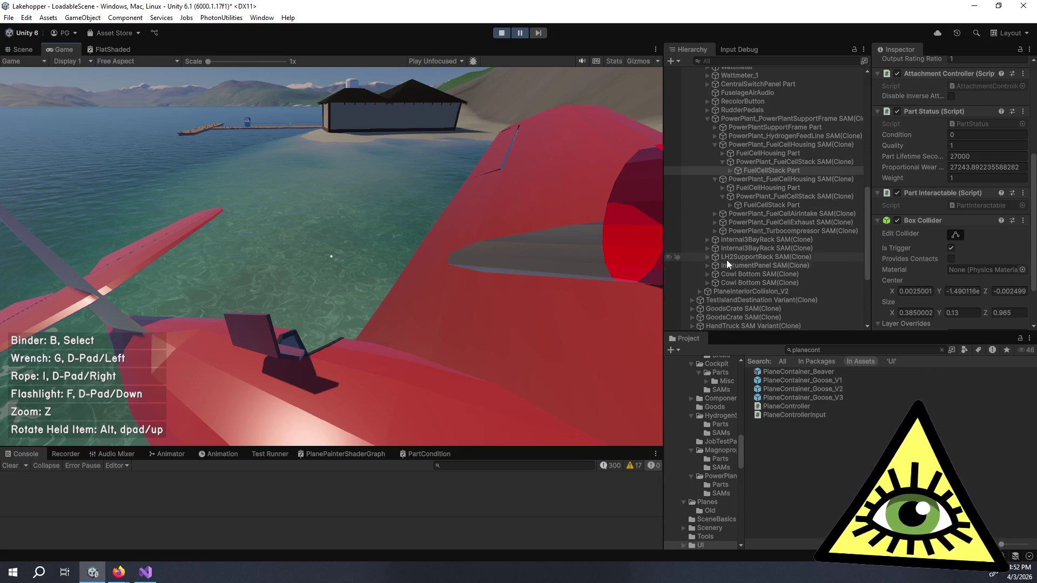
- Expand Cowl Bottom in the Hierarchy and select the CowlBottomPart Variant
left_click(707, 282)
left_click(708, 274)
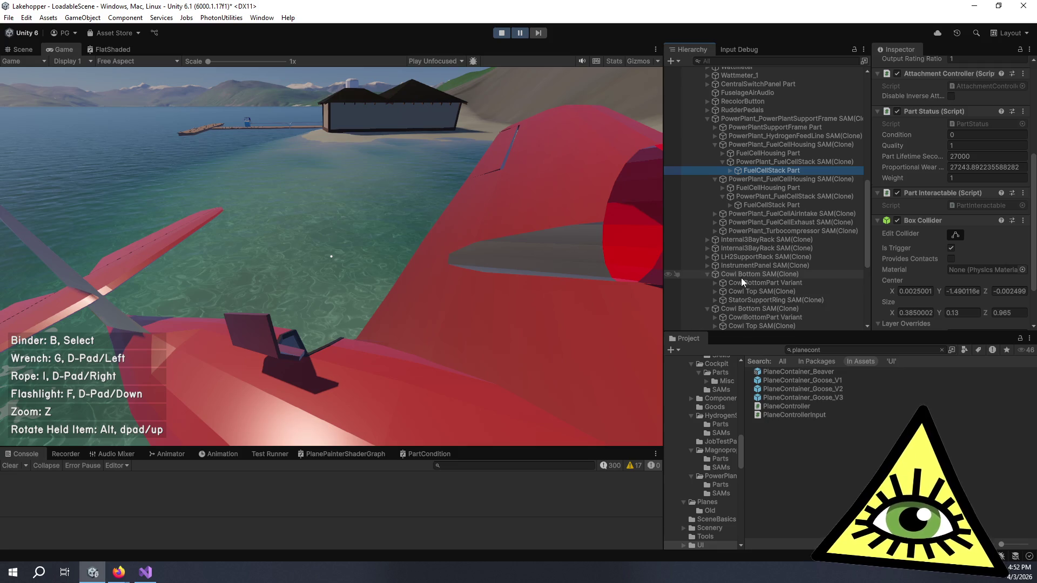
left_click(747, 282)
scroll(918, 241, "down", 3)
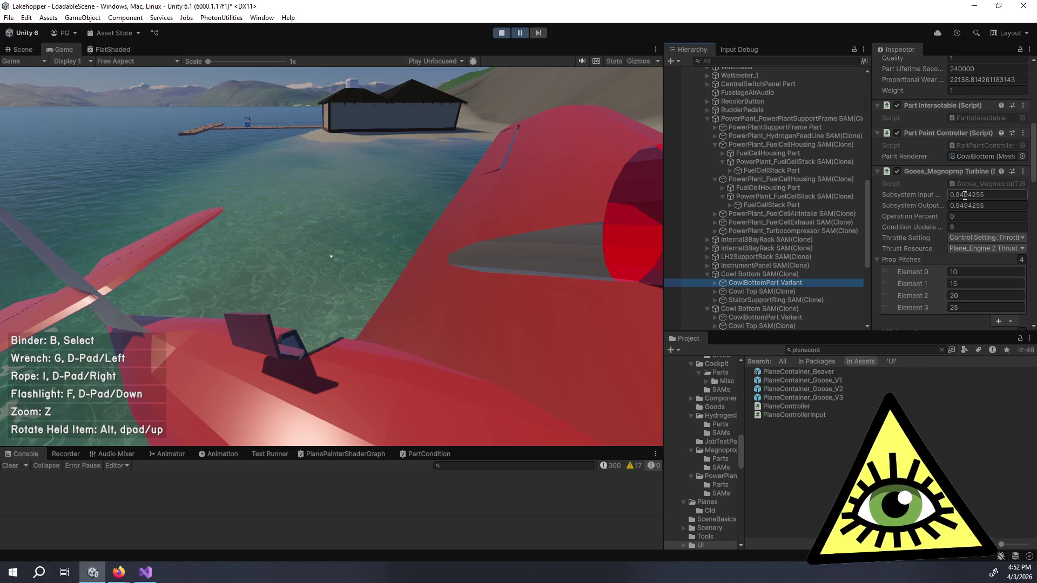
left_click(406, 269)
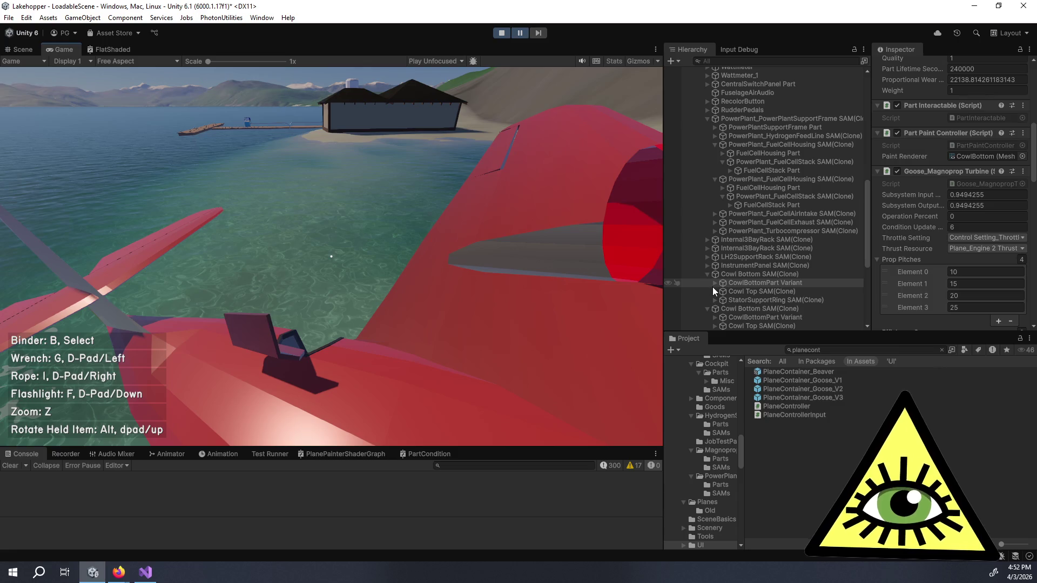
- Expand StatorSupportRing > SCCoil > BZLoop and inspect BednorzLoopPart Variant's 32000-second lifetime
left_click(715, 301)
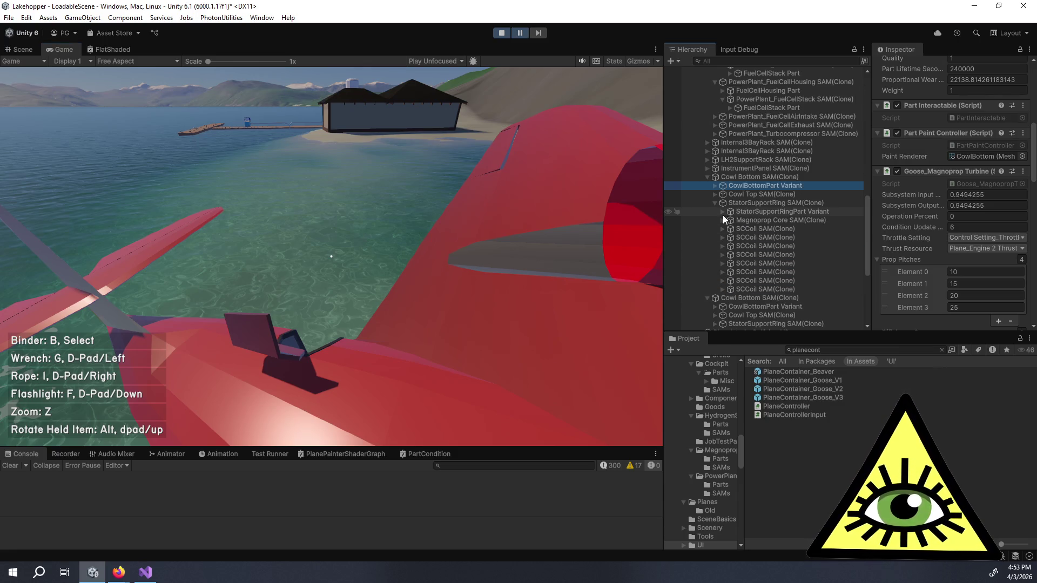
left_click(723, 228)
left_click(729, 247)
left_click(766, 254)
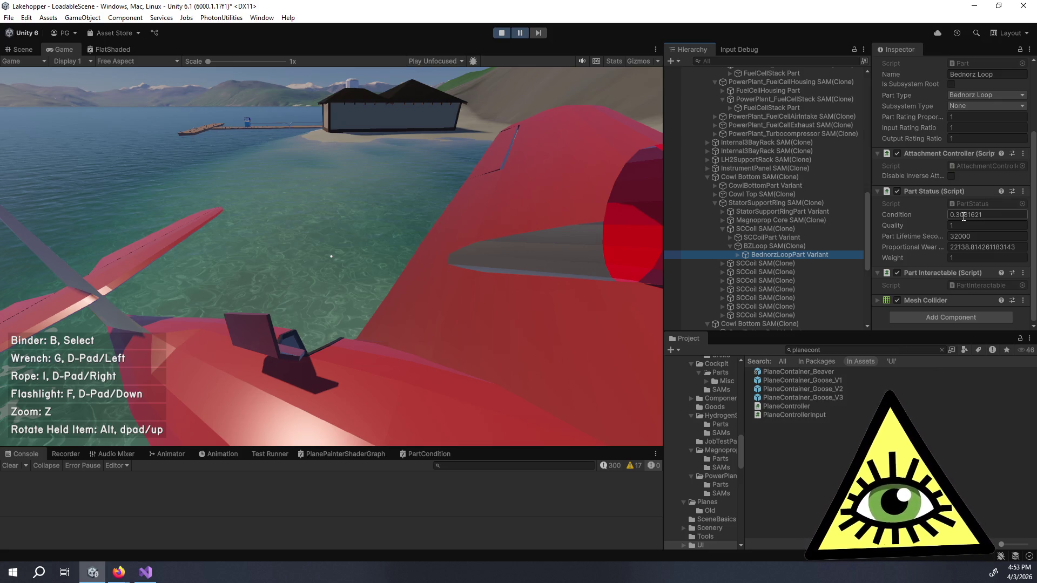
left_click(952, 236)
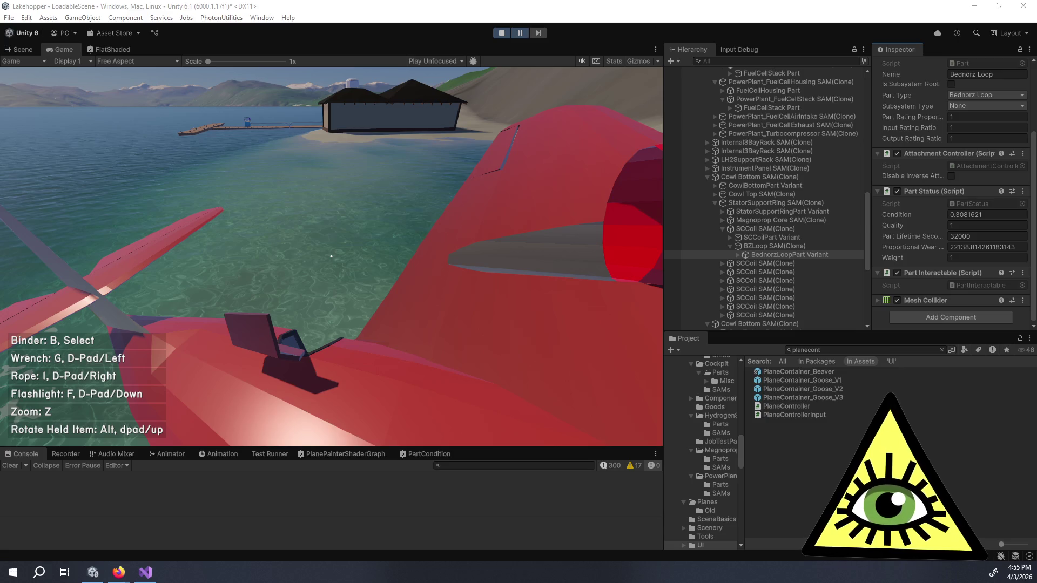
scroll(349, 280, "down", 1)
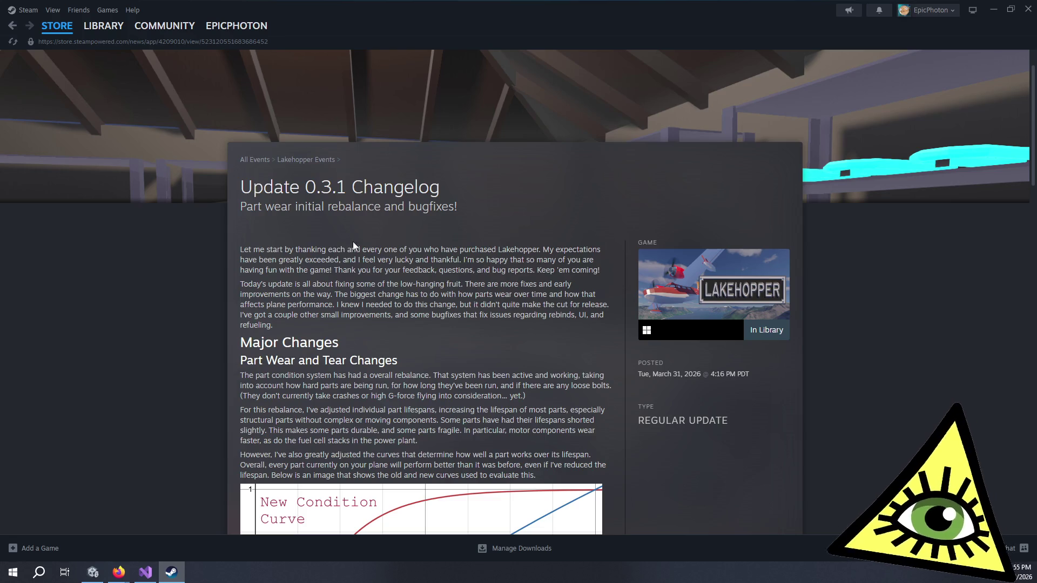
- Scroll the Lakehopper 0.3.1 changelog to show the New vs Old Condition Curves graph and its explanation
scroll(168, 241, "down", 5)
scroll(176, 238, "up", 1)
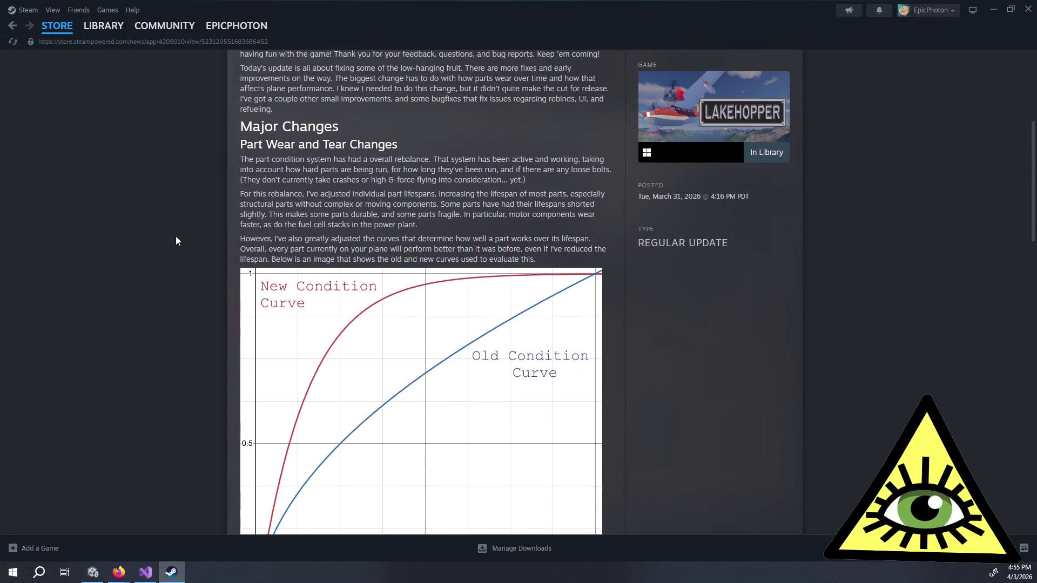
scroll(176, 241, "down", 2)
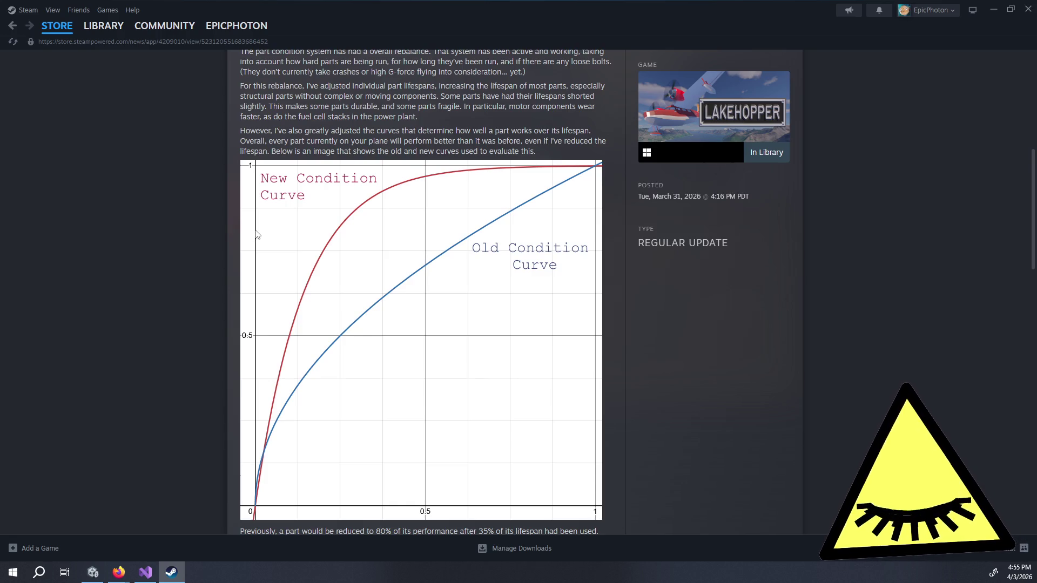
scroll(618, 269, "up", 1)
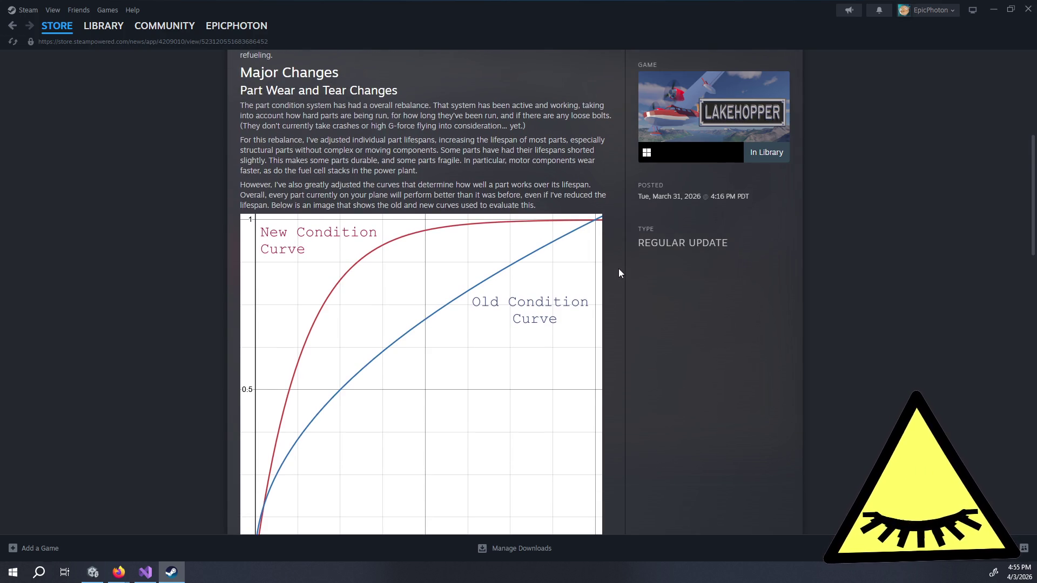
scroll(619, 274, "down", 5)
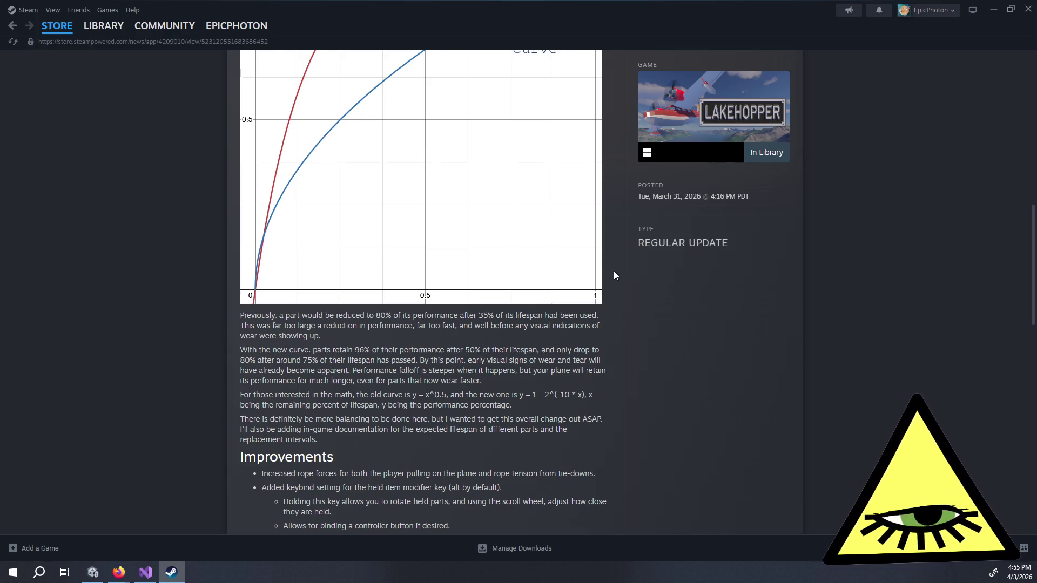
scroll(615, 273, "down", 1)
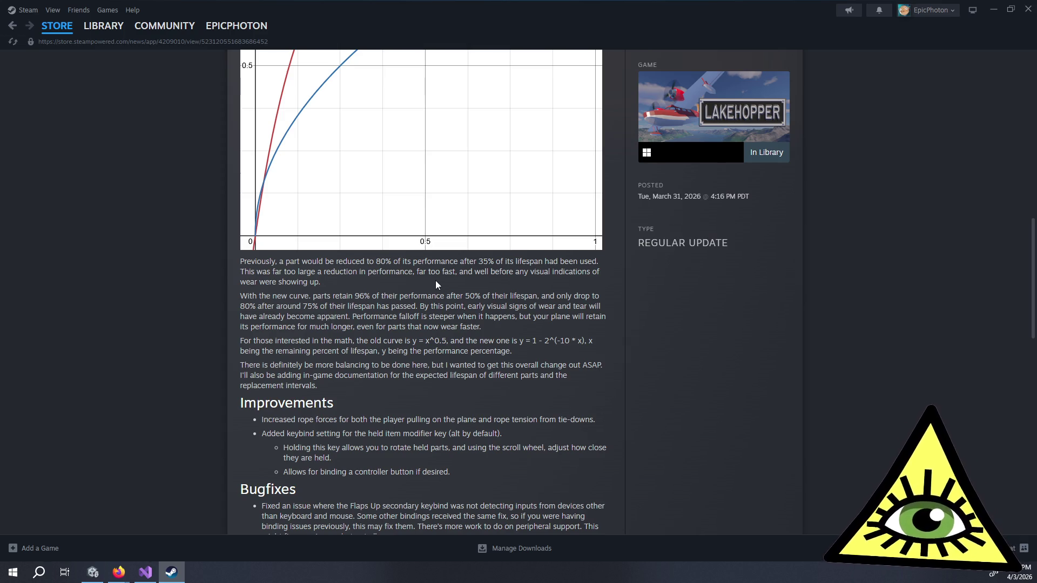
scroll(438, 281, "up", 4)
scroll(532, 210, "up", 1)
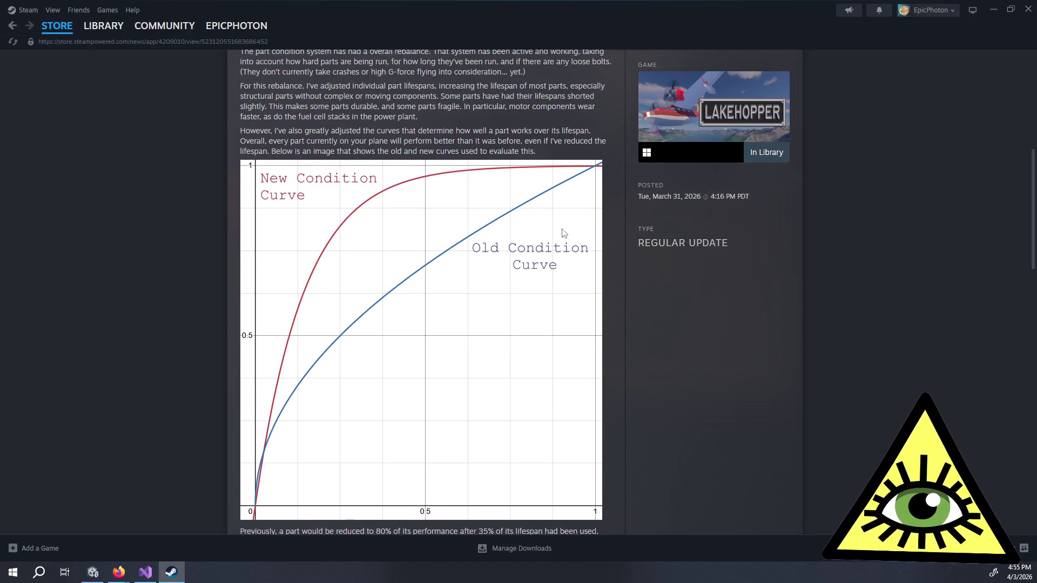
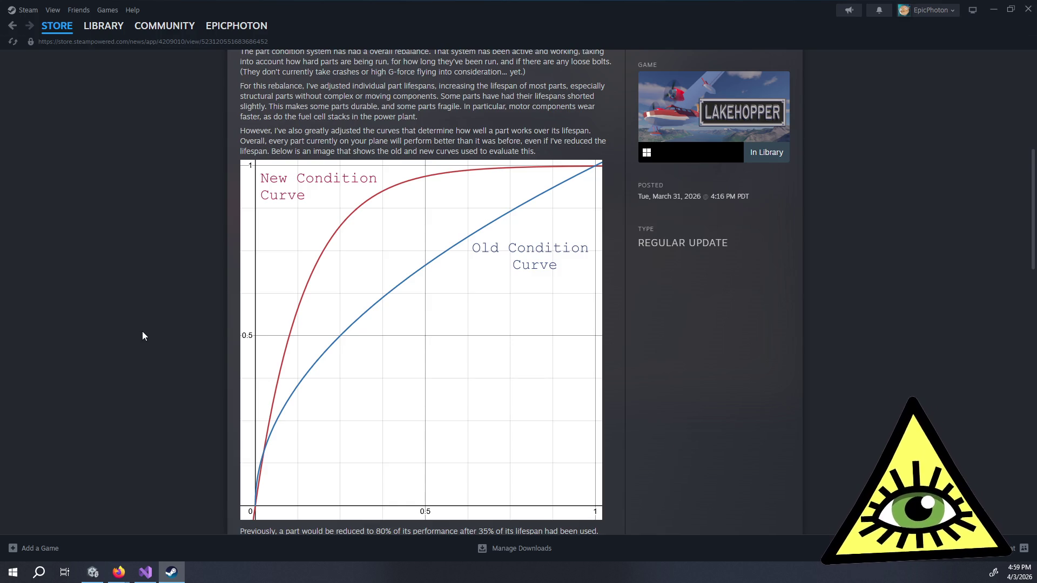
- Skim the Lakehopper part-condition update notes in Steam, then close the Steam window
scroll(138, 229, "down", 10)
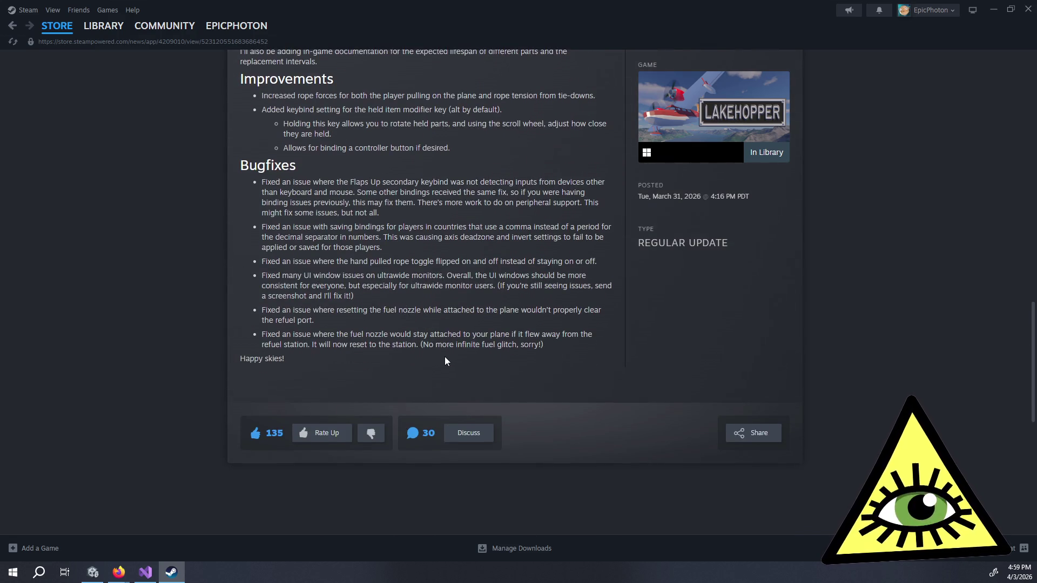
scroll(197, 254, "up", 5)
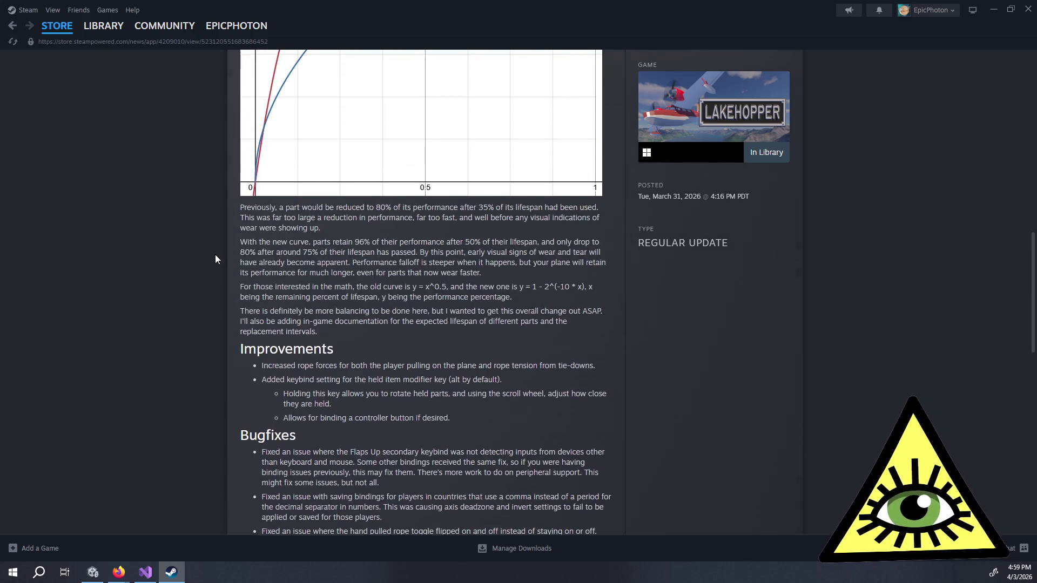
key("alt+F4")
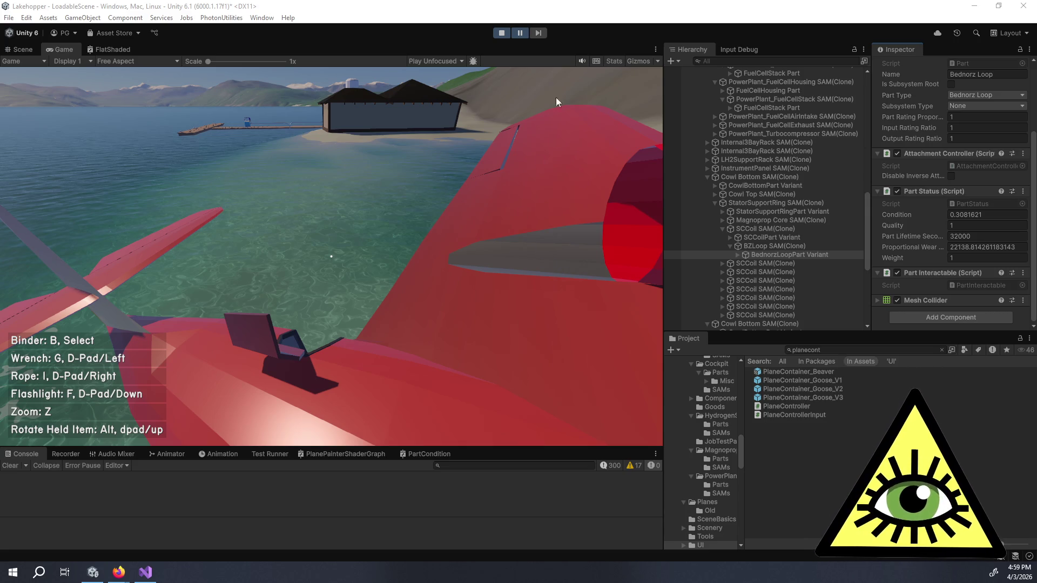
- Unpause the game, exit Play mode, and switch to PartStatus.cs in Visual Studio
left_click(520, 32)
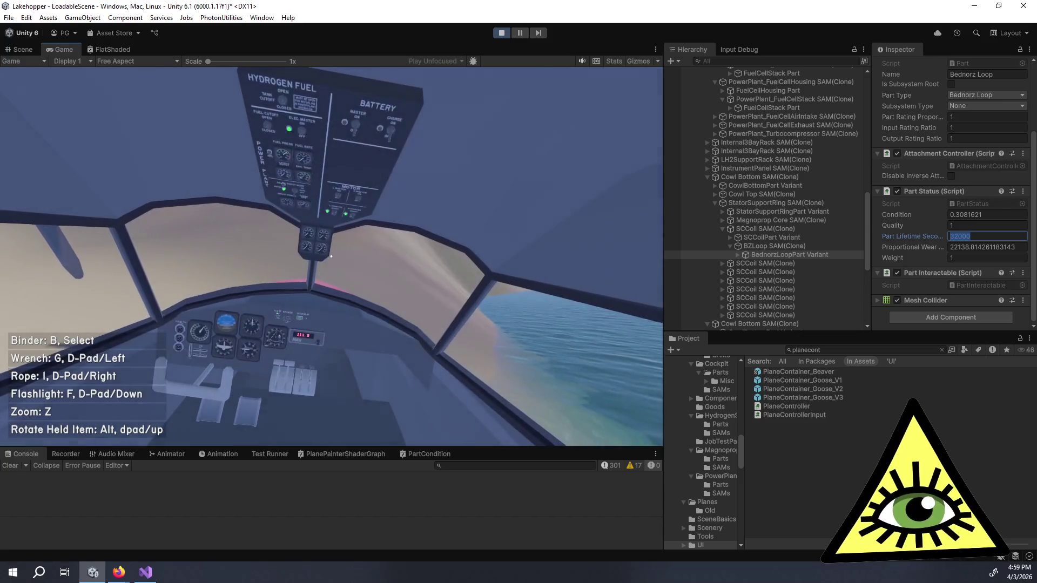
key("ctrl+p")
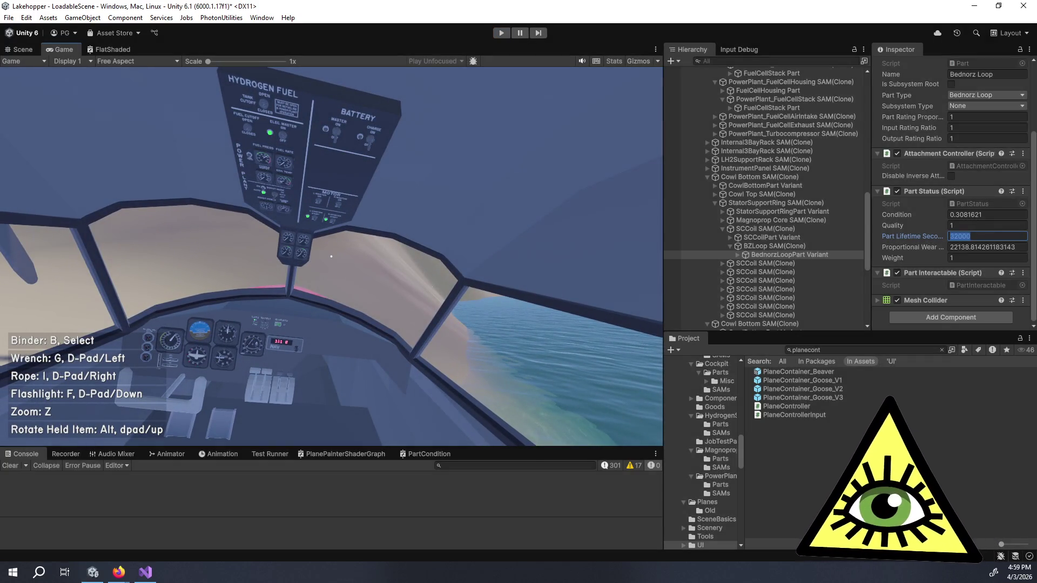
key("alt+Tab")
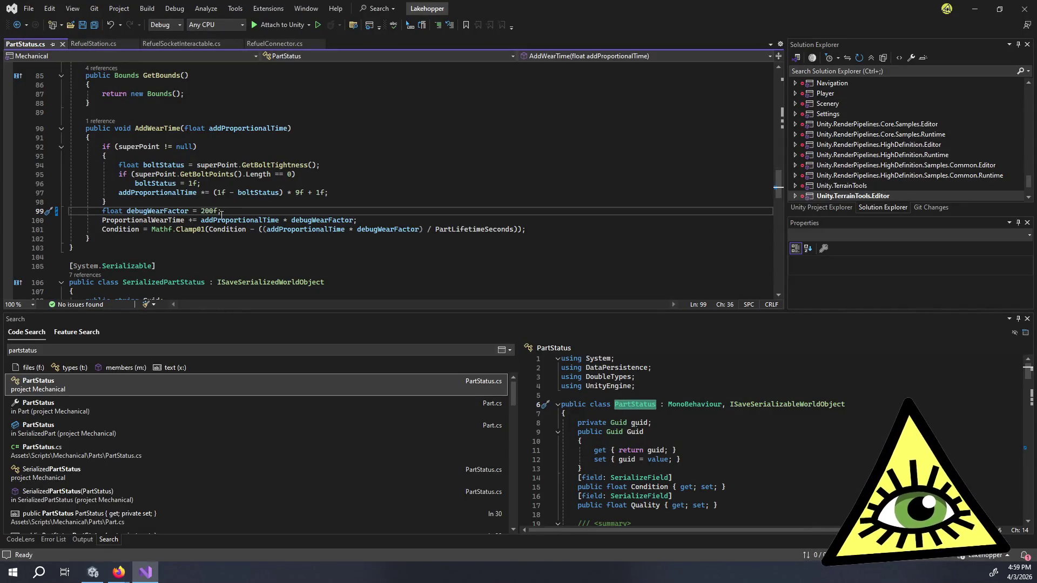
- Change debugWearFactor on line 99 to 1f and head back to Unity to test
double_click(205, 210)
type("1")
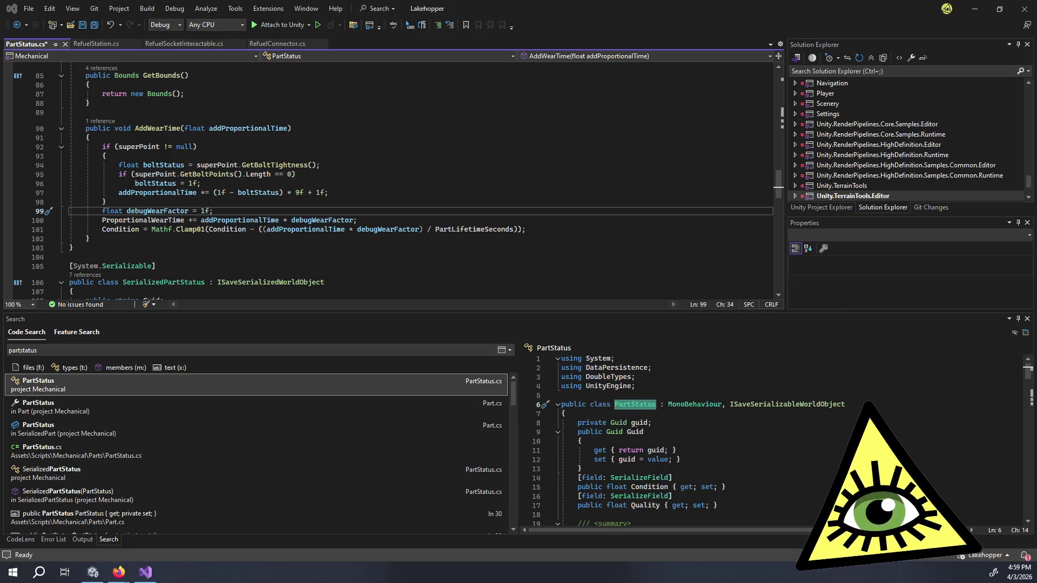
key("alt+Tab")
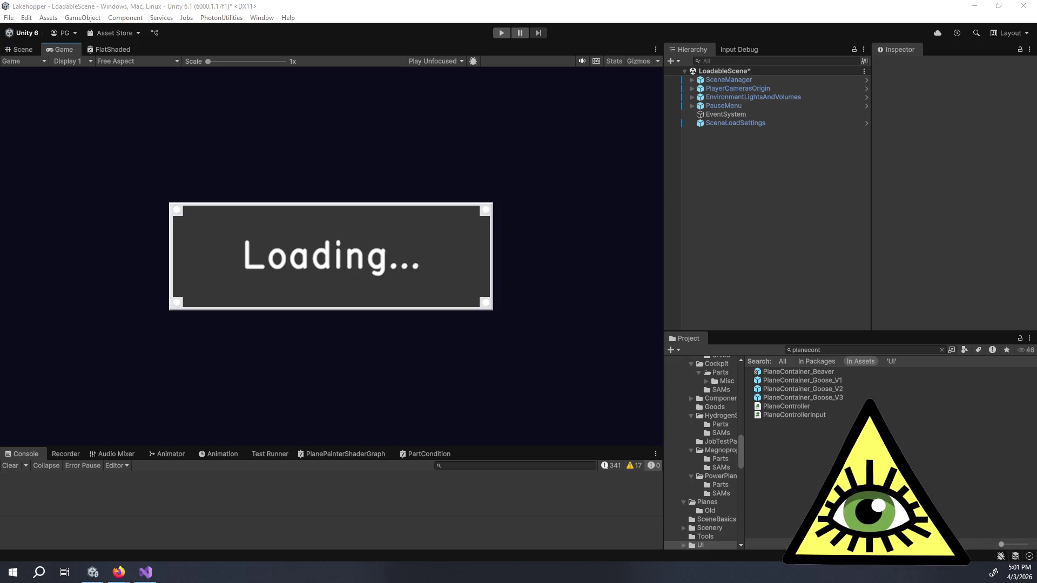
- Glance at the Lakehopper Trello board in Firefox, then bring Visual Studio back up
key("alt+Tab")
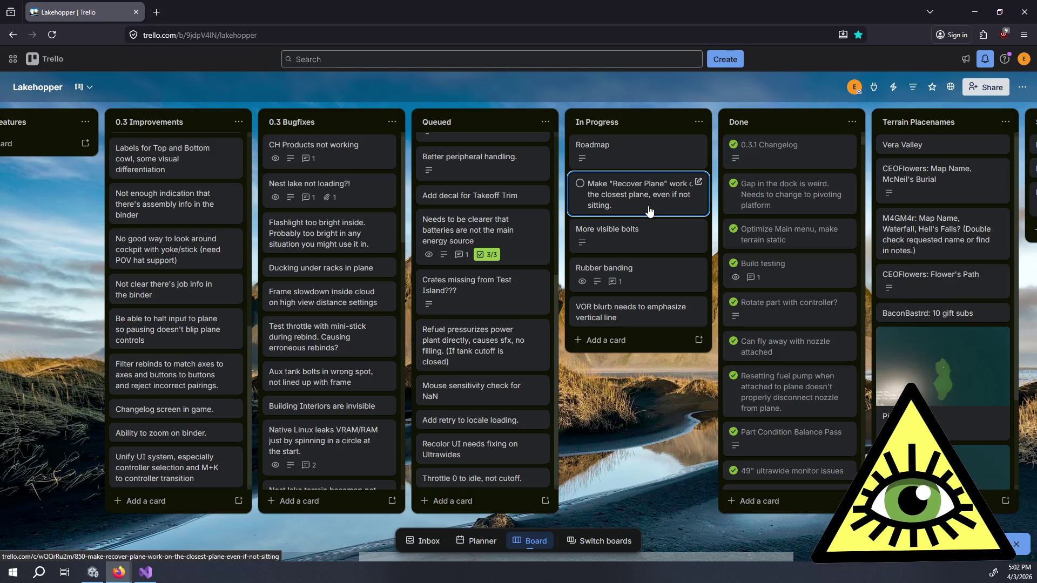
left_click(145, 572)
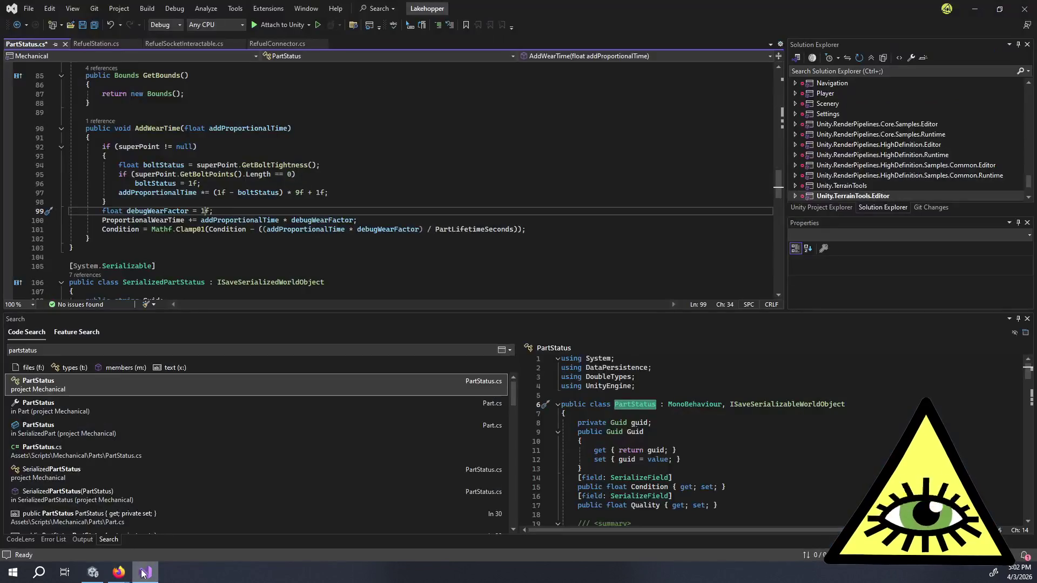
- Save PartStatus.cs and search code for 'recoverplane', opening the PauseManager.cs result
left_click(529, 109)
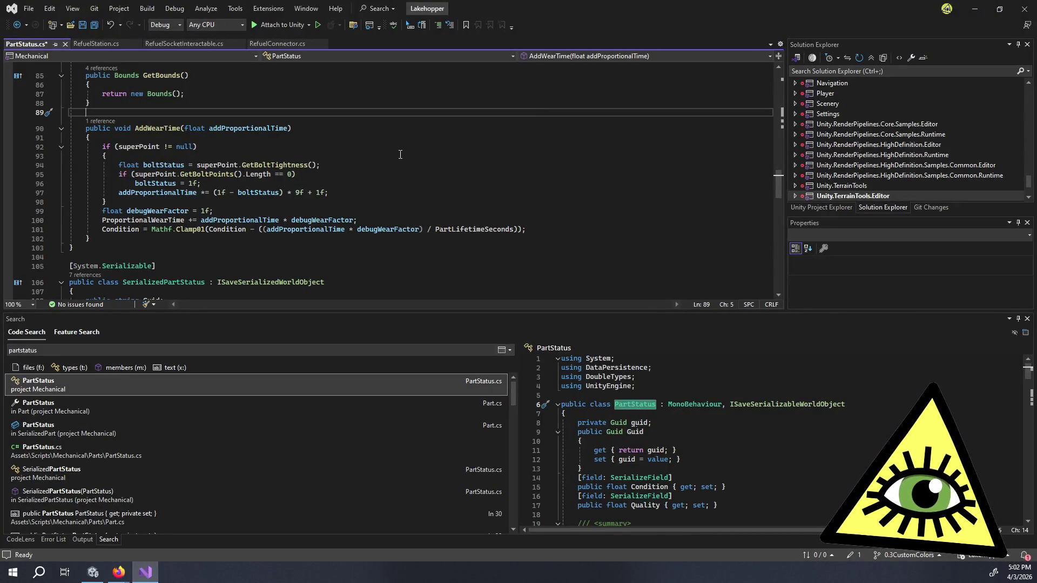
key("ctrl+s")
key("ctrl+t")
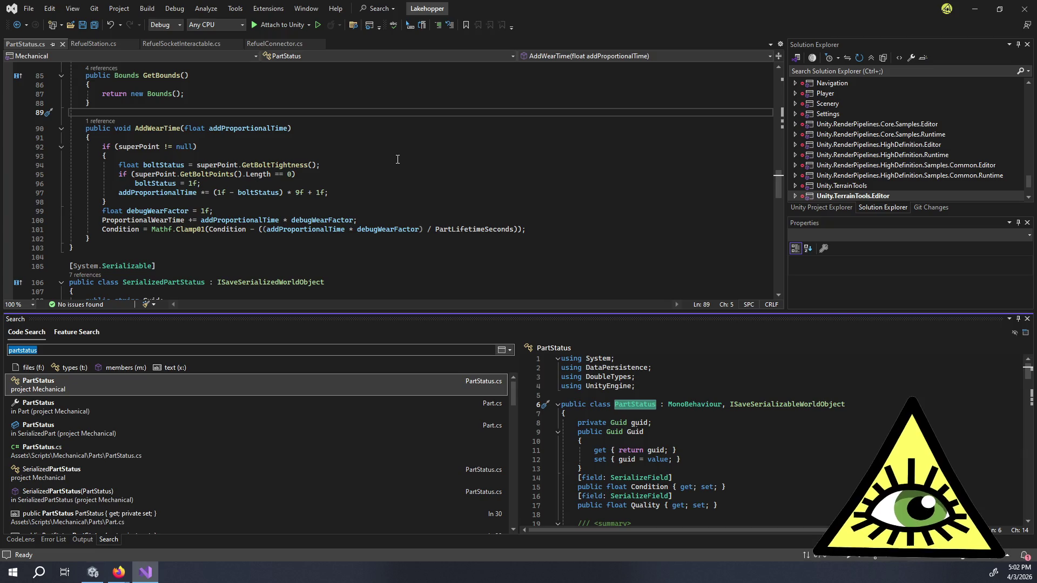
type("recoverplane")
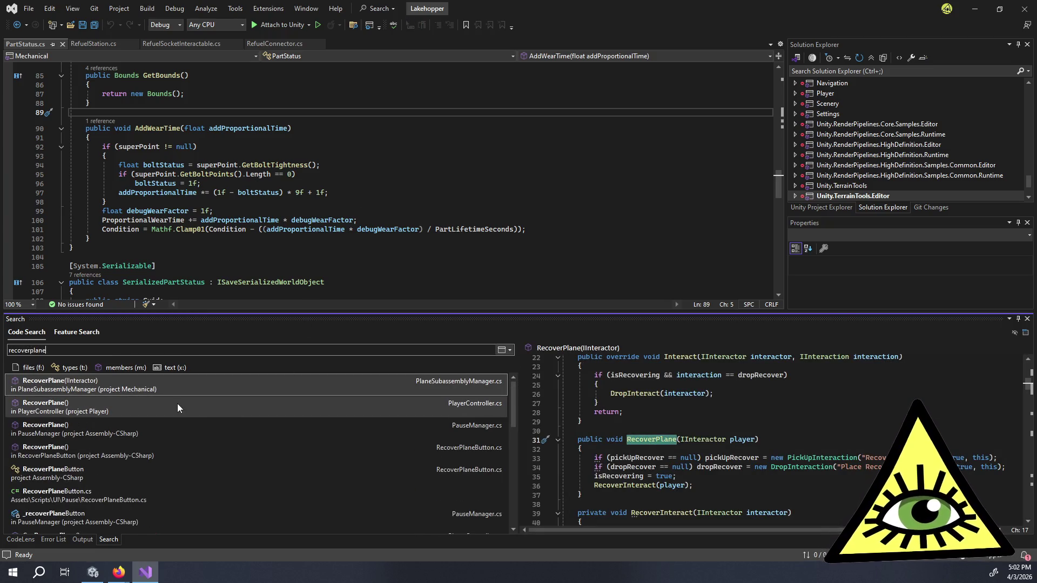
double_click(161, 431)
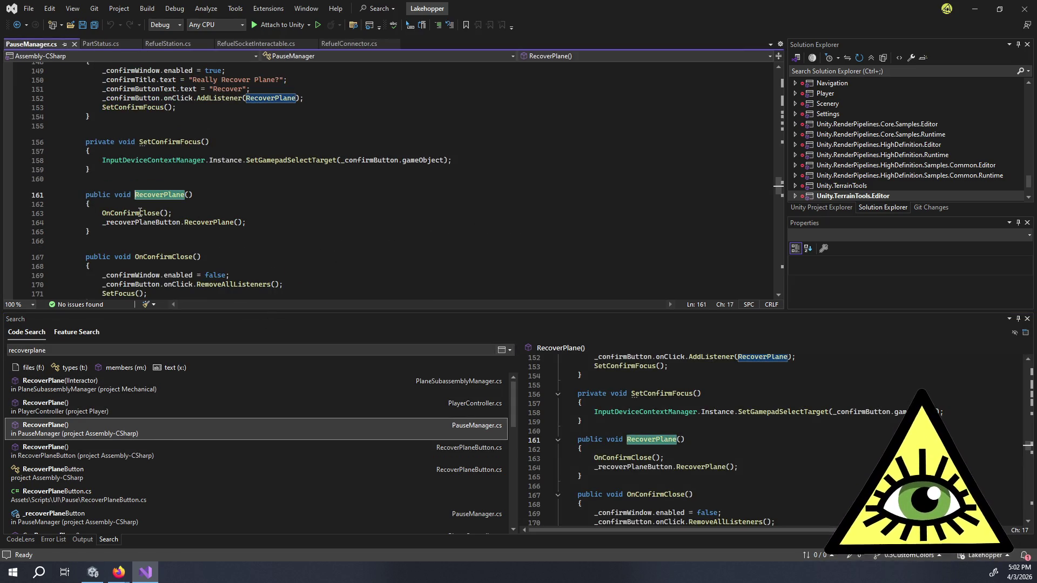
- Follow the RecoverPlane call through RecoverPlaneButton to its PlayerController definition
double_click(132, 213)
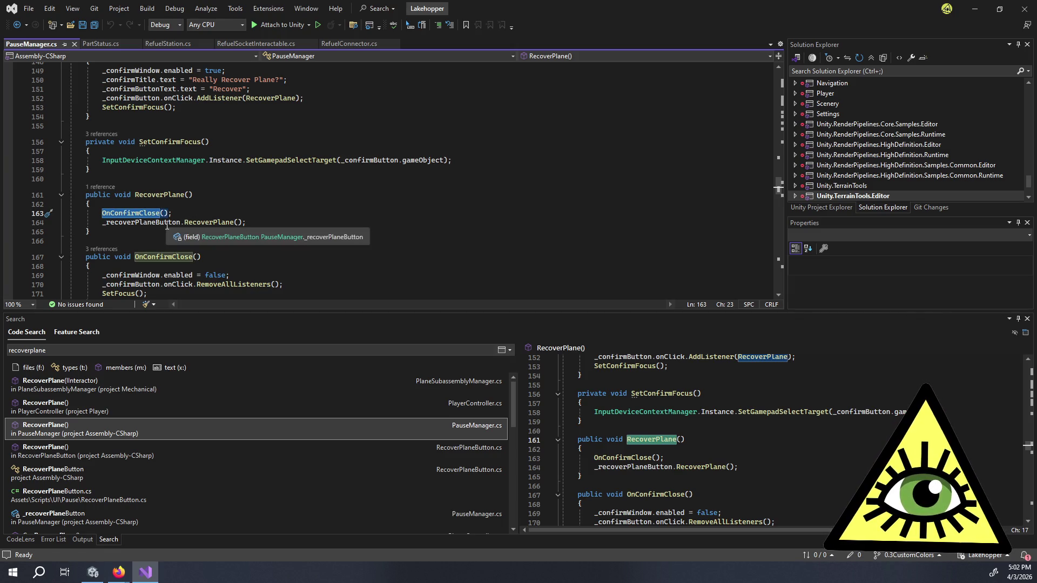
double_click(207, 222)
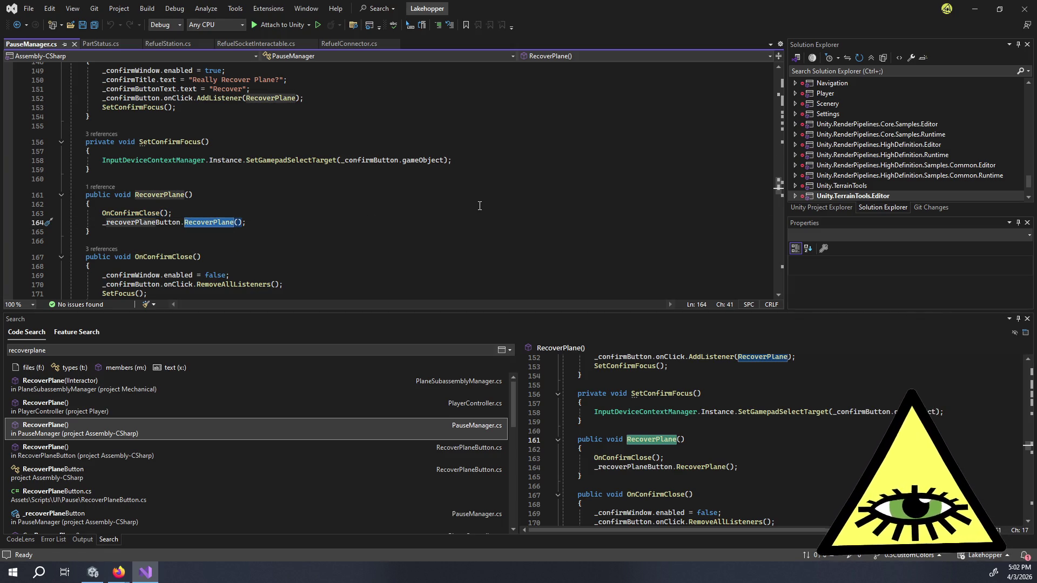
key("F12")
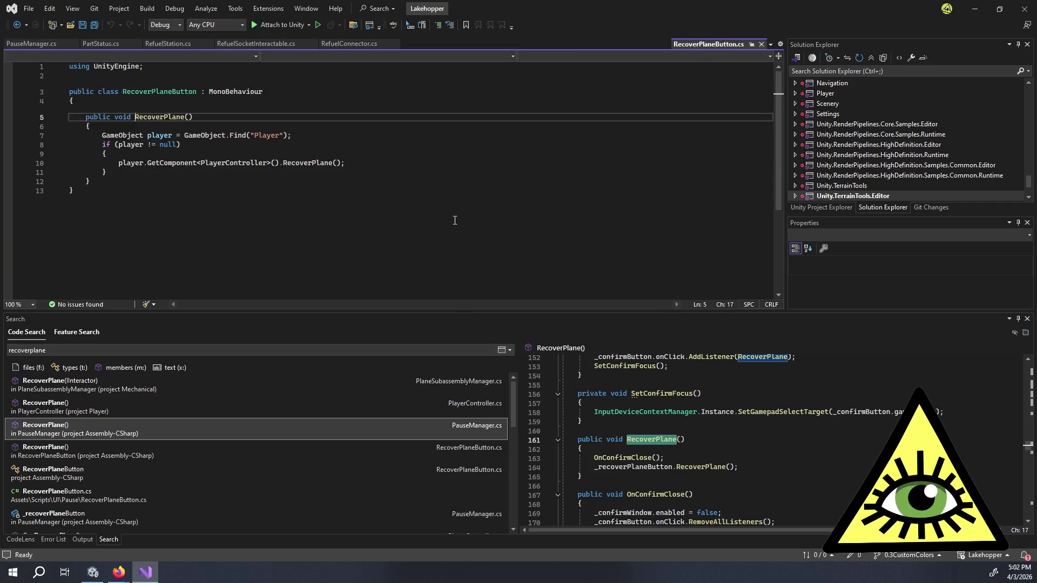
left_click(281, 146)
left_click(230, 156)
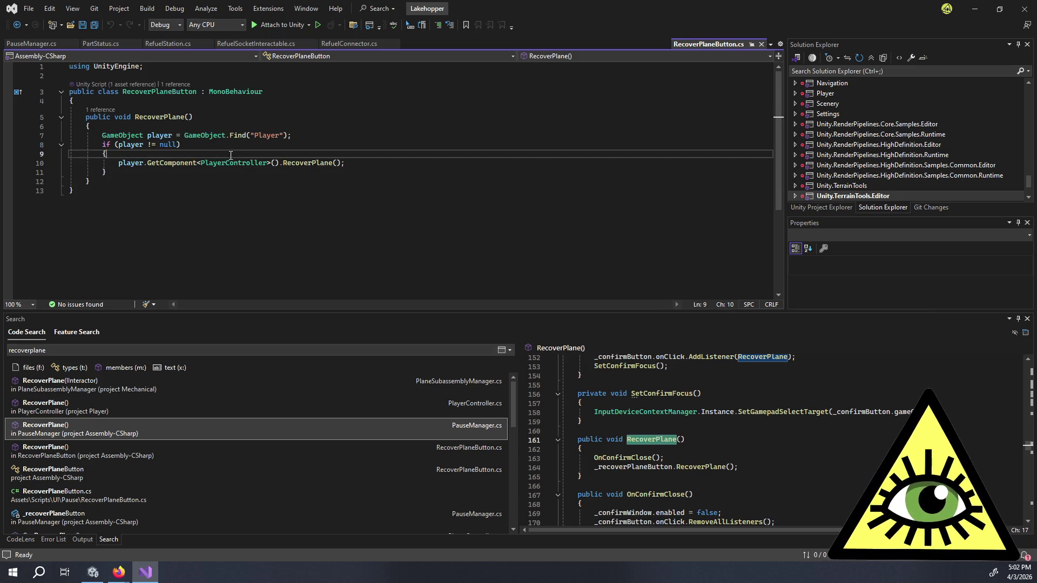
left_click(302, 163)
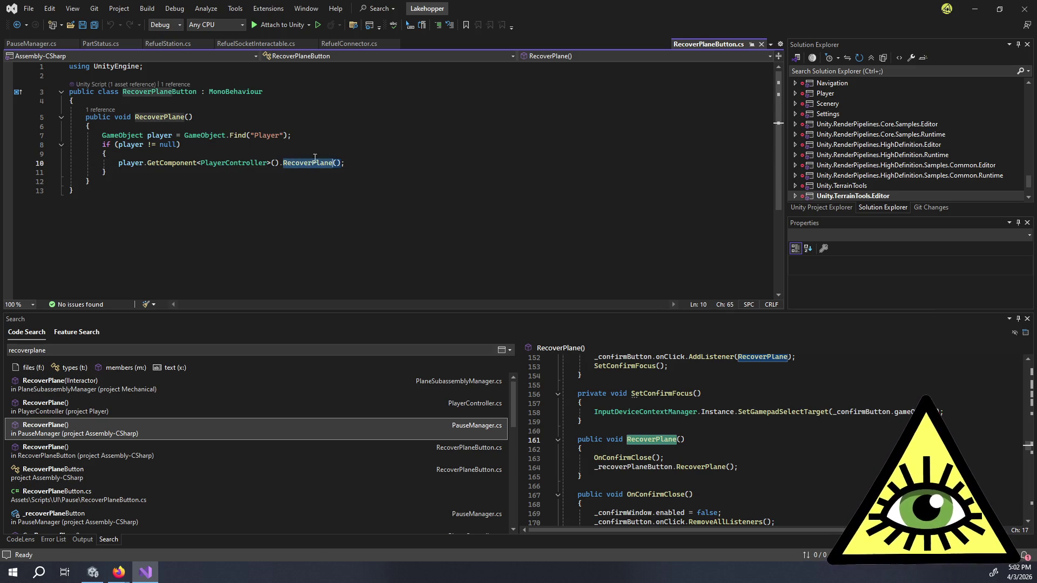
key("F12")
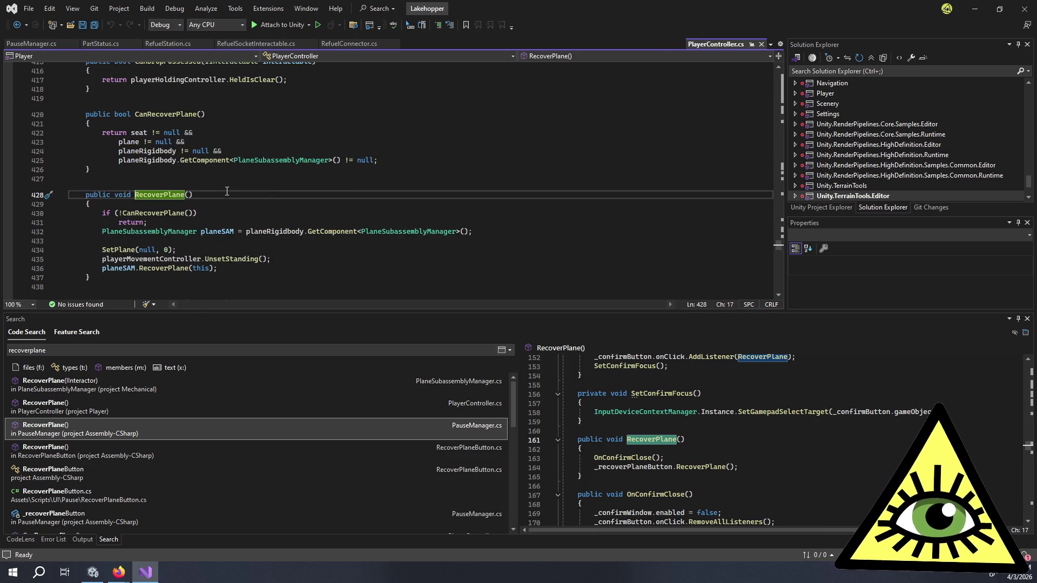
- Go to the CanRecoverPlane definition and select the whole method
left_click(225, 221)
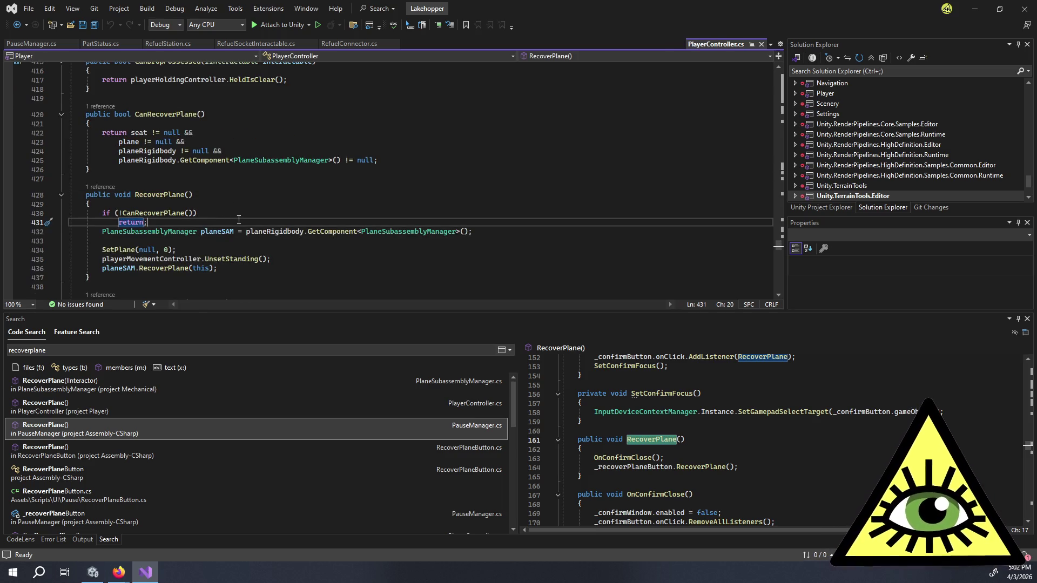
double_click(180, 213)
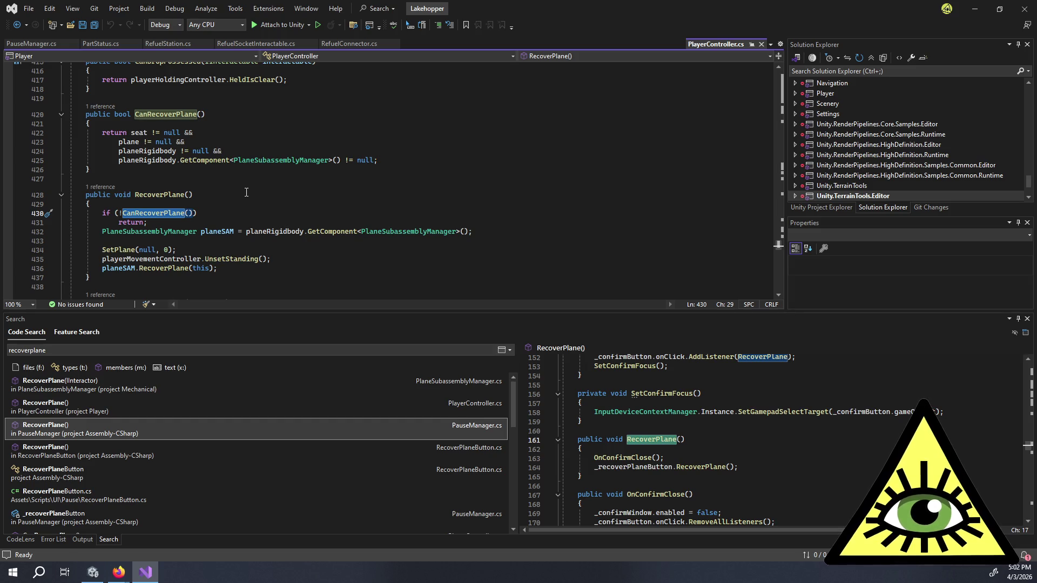
scroll(246, 193, "down", 1)
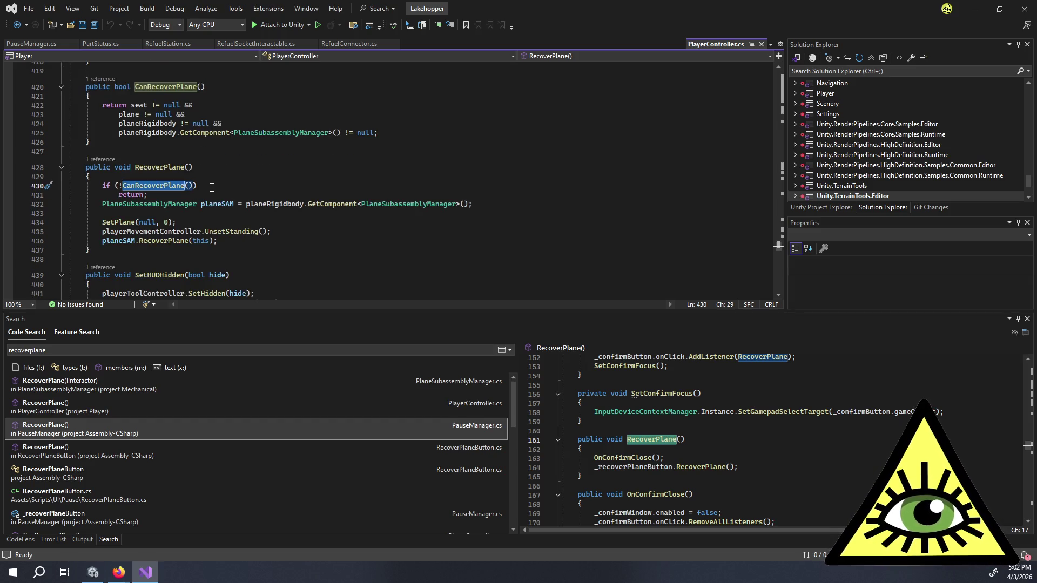
key("F12")
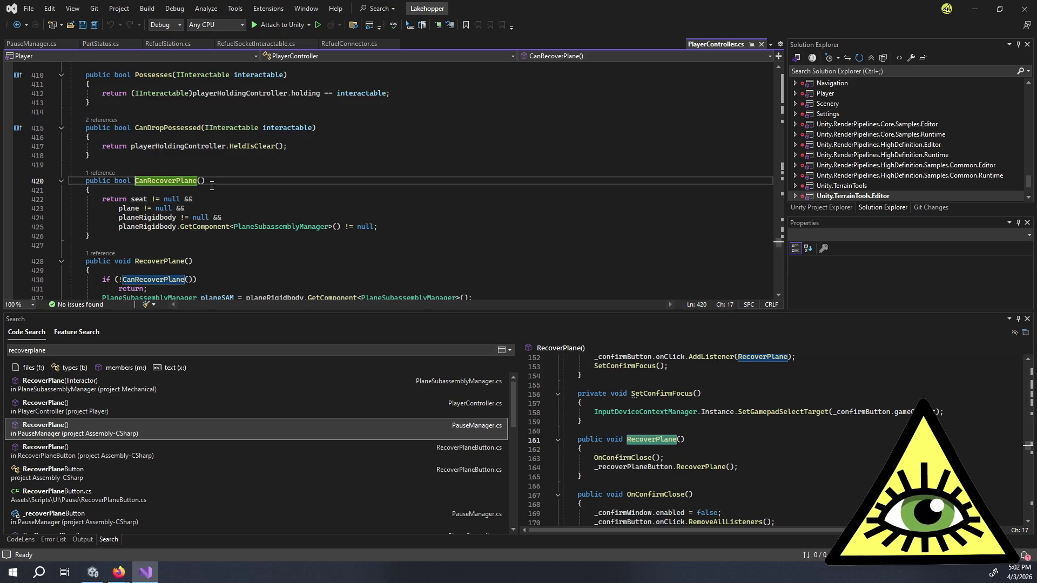
left_click(216, 199)
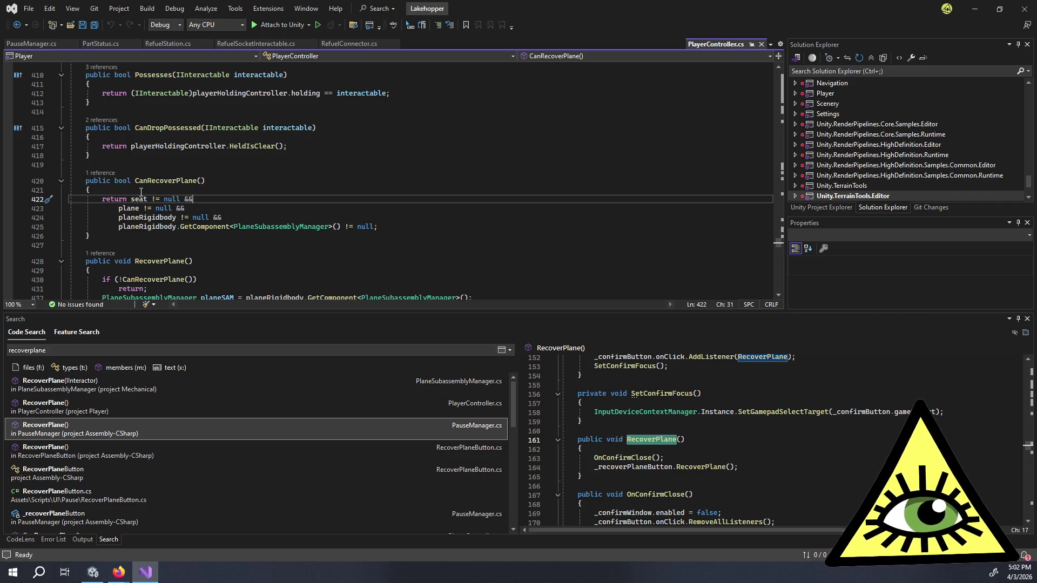
left_click(228, 188)
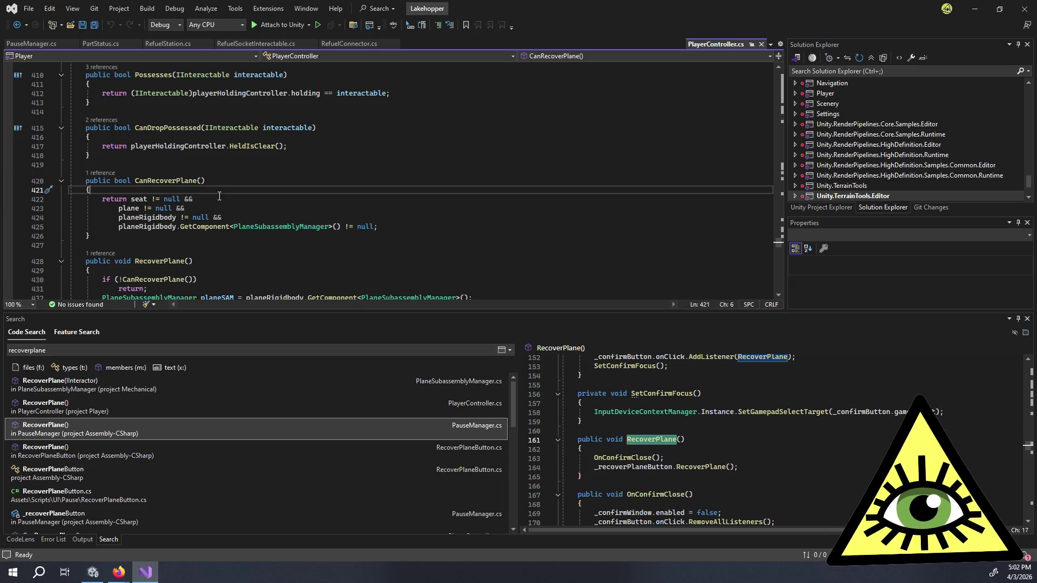
mouse_move(129, 236)
left_mouse_down()
mouse_move(97, 224)
mouse_move(52, 181)
left_mouse_up()
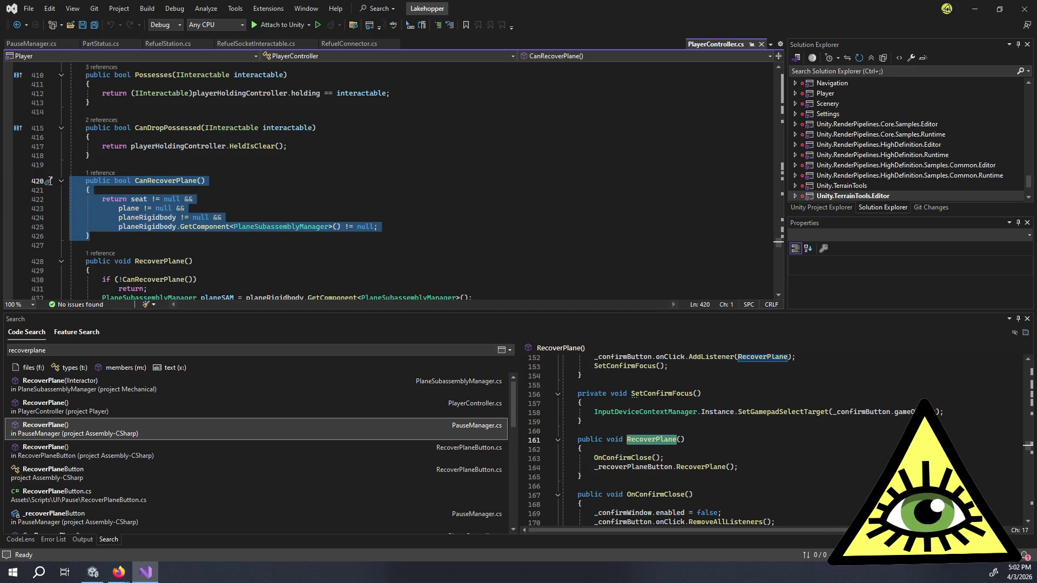
- Delete the CanRecoverPlane method and the if/return check in RecoverPlane that called it
key("BackSpace")
key("BackSpace")
key("BackSpace")
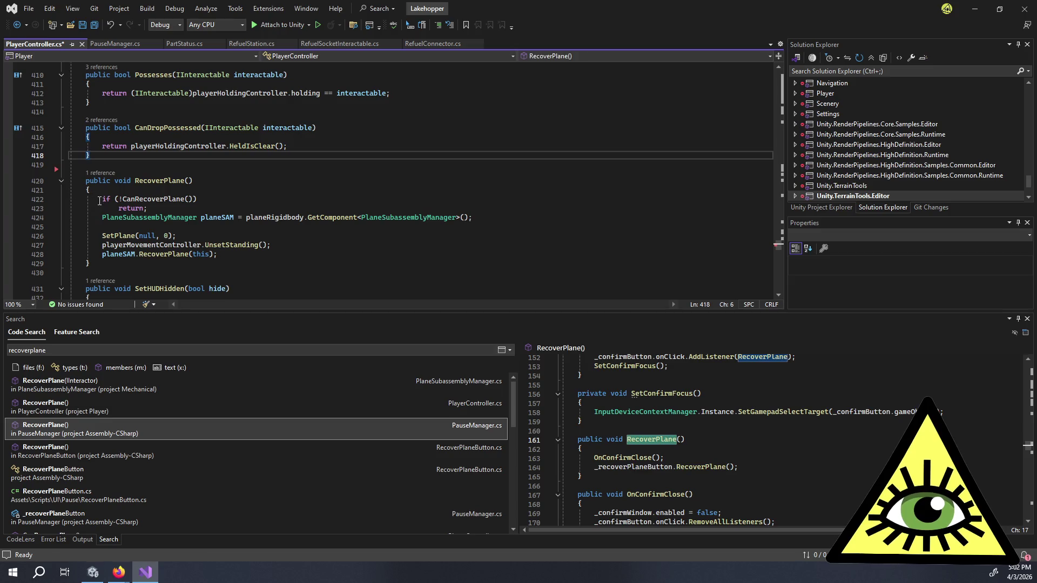
left_click(54, 303)
double_click(99, 356)
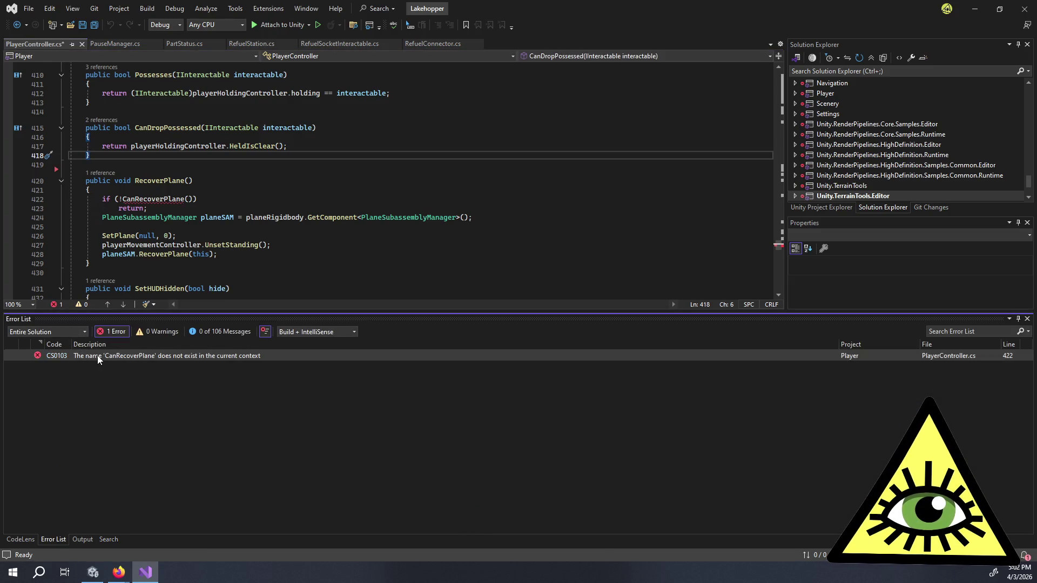
left_click_drag(148, 194, 41, 191)
key("Delete")
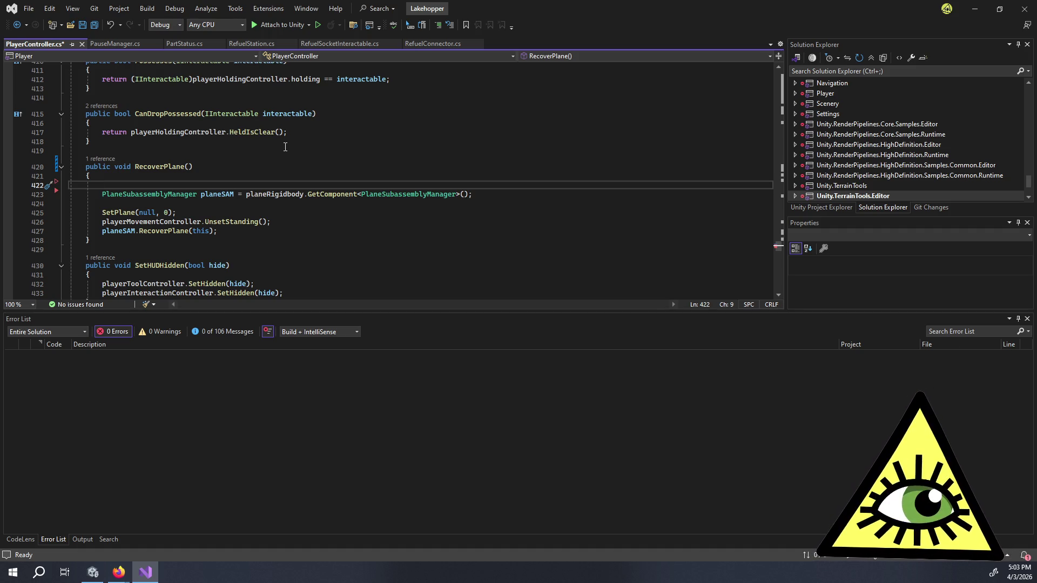
- Write the line PlaneController findPlane = FindAnyObjectByType<PlaneController>()
type("FindAnyObjectByType")
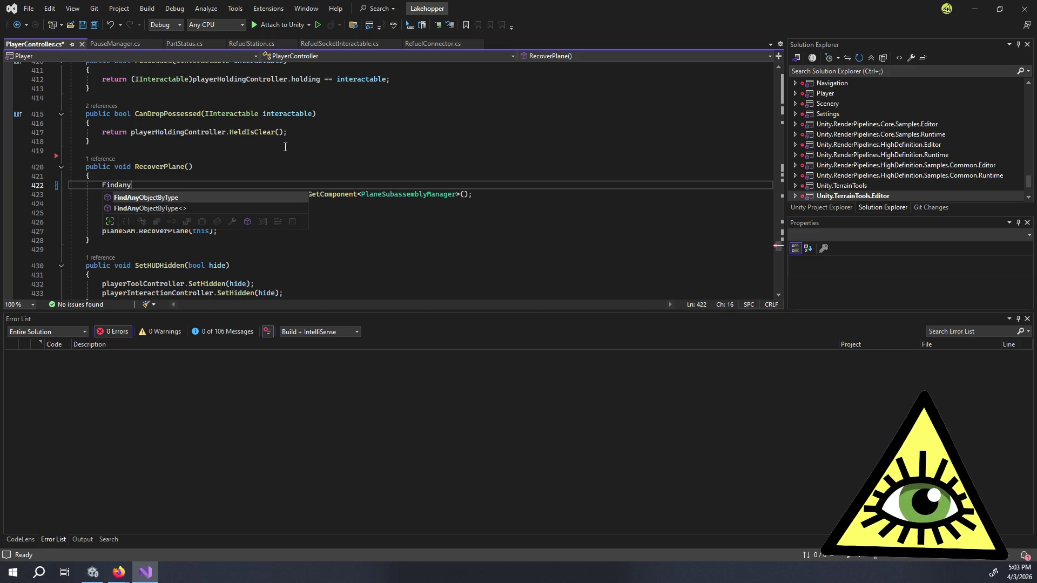
type("<Plane")
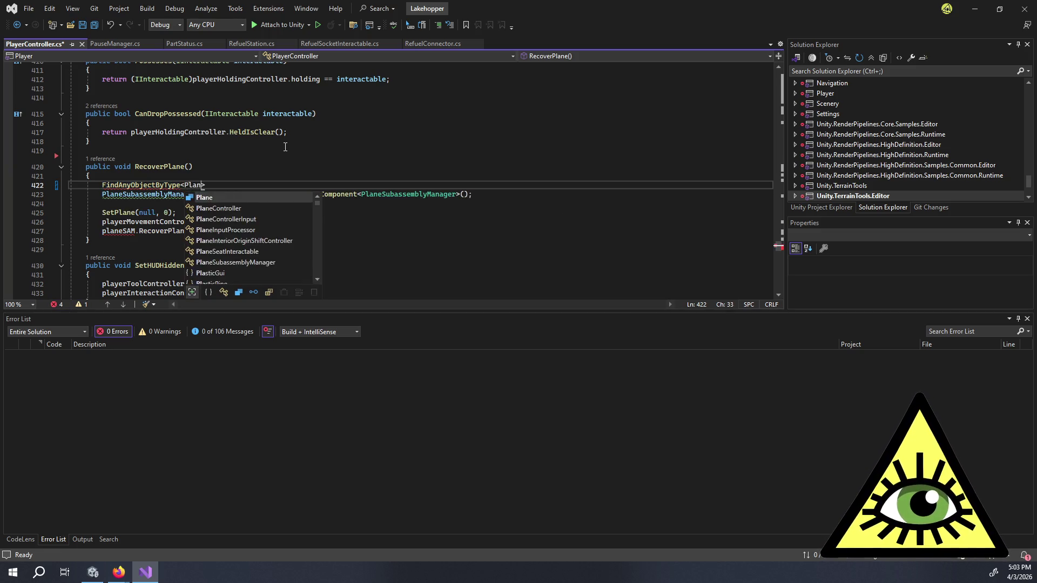
key("Down")
key("Down")
key("Tab")
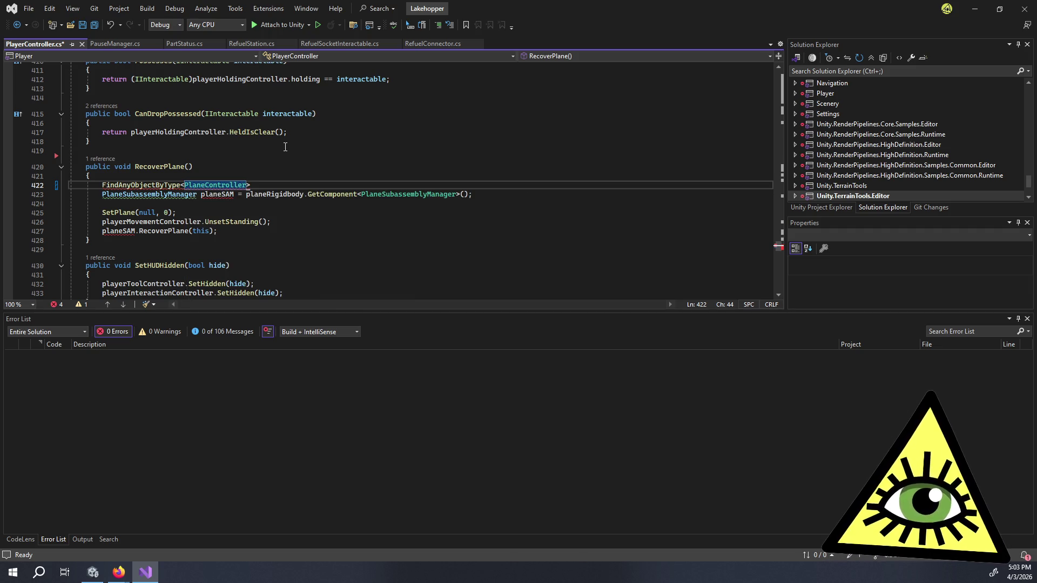
type(">()")
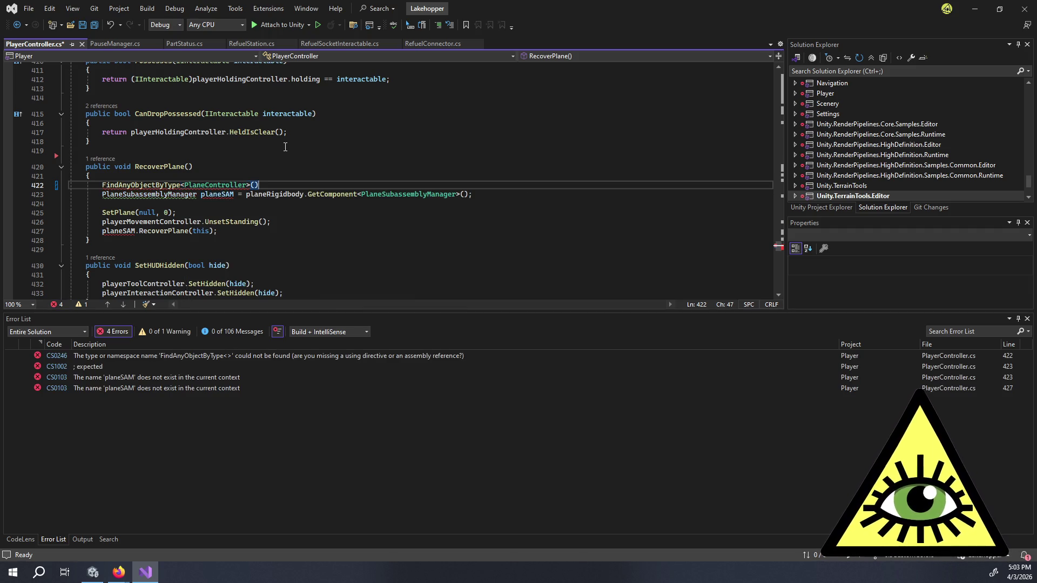
key("Home")
key("Home")
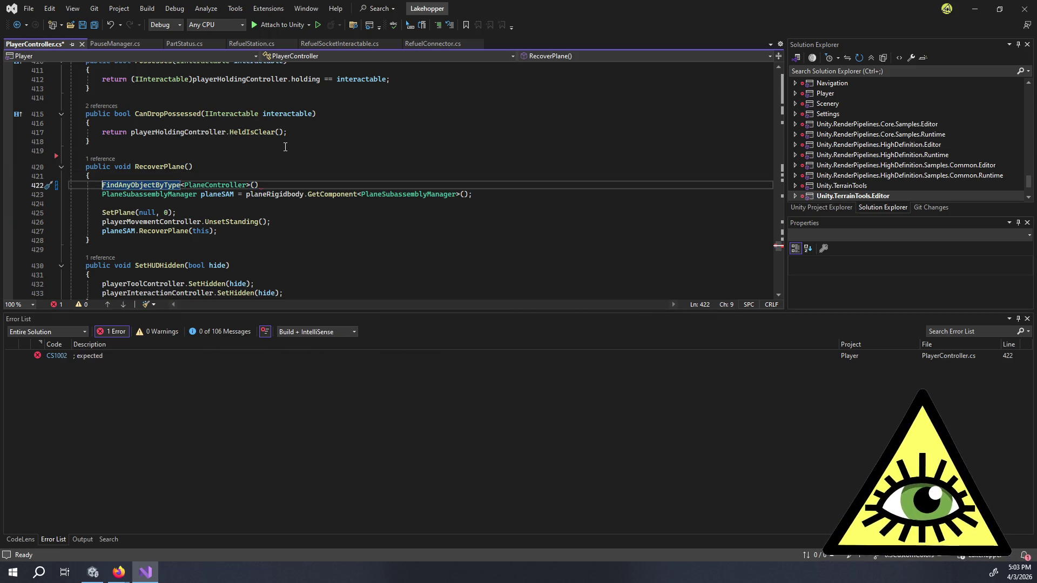
type("PlaneController f")
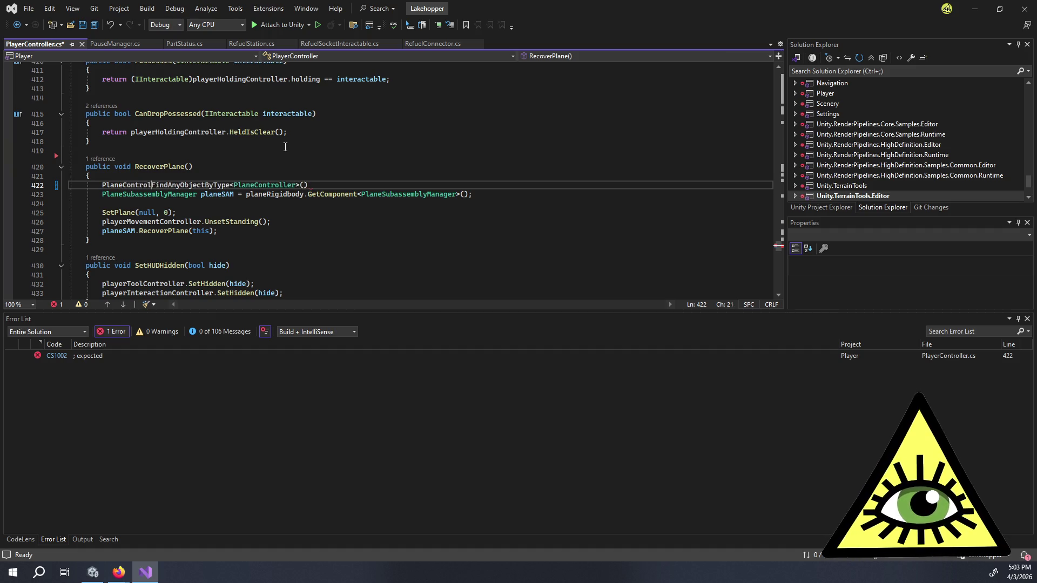
type("indPlane =")
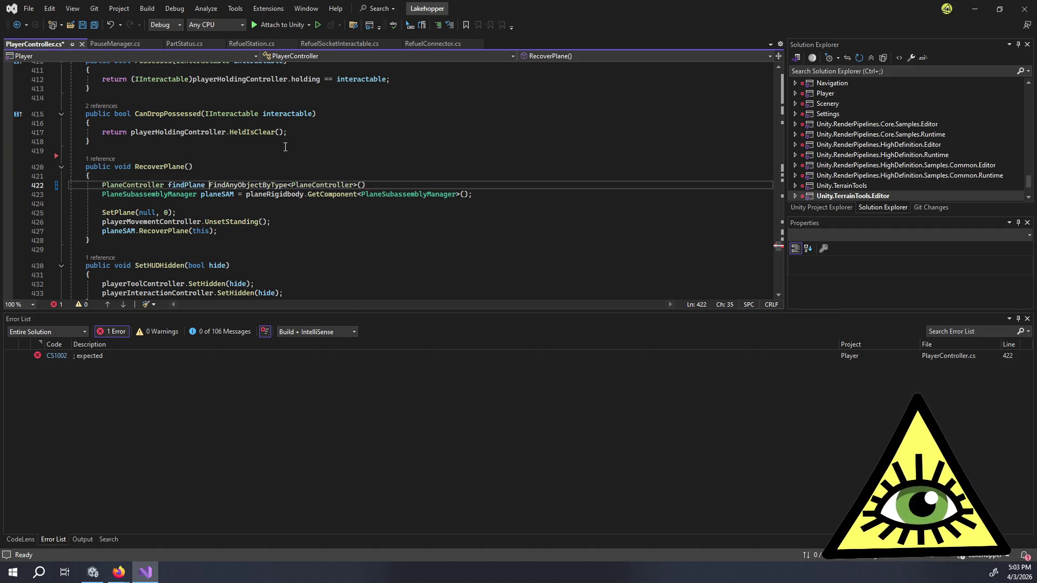
- Wrap that lookup in an if (planeRigidbody == null) block
key("Home")
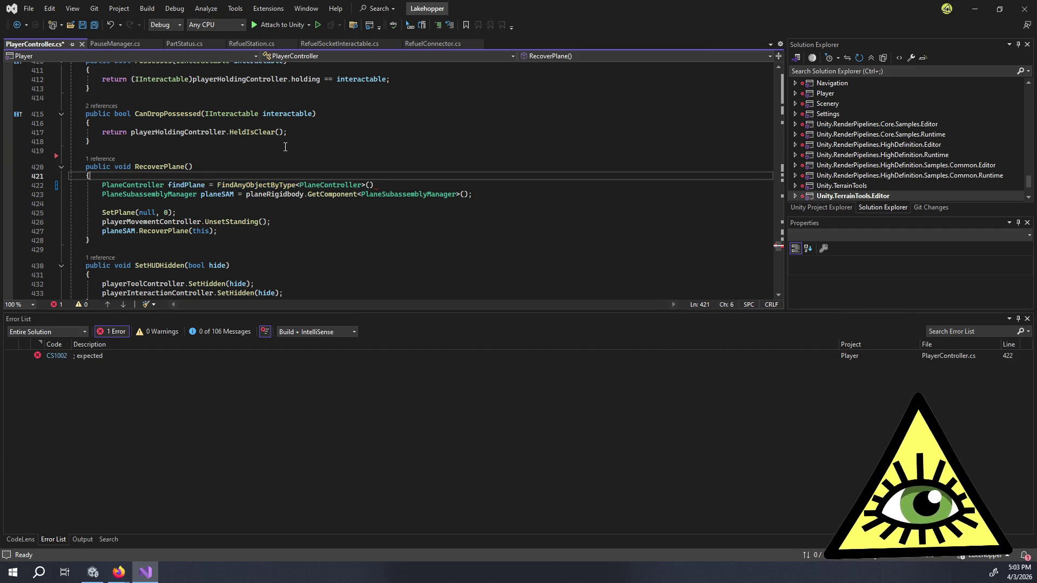
key("Return")
key("Up")
type("if (p")
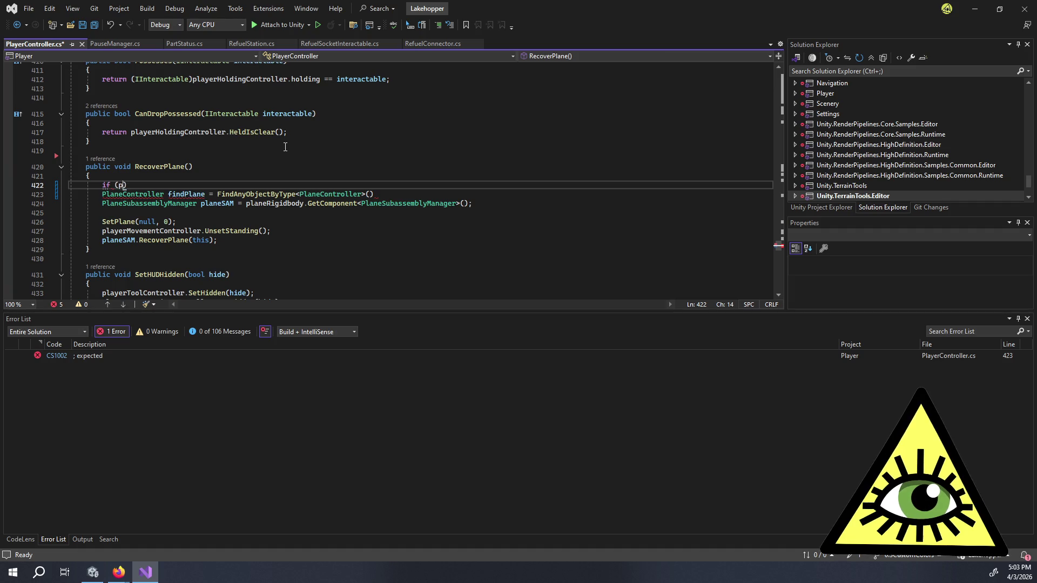
type("laneR")
key("Tab")
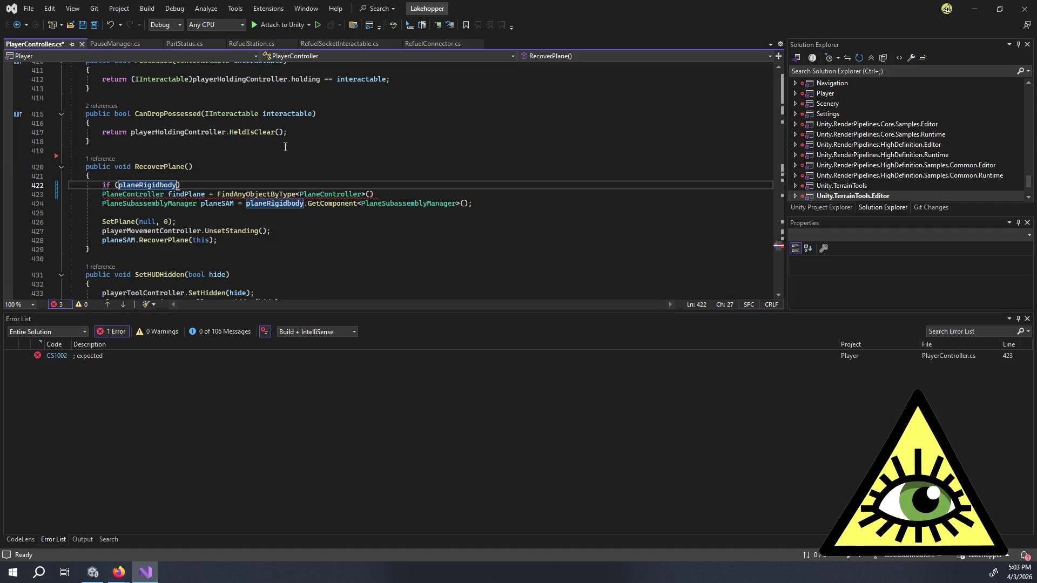
type("== nul")
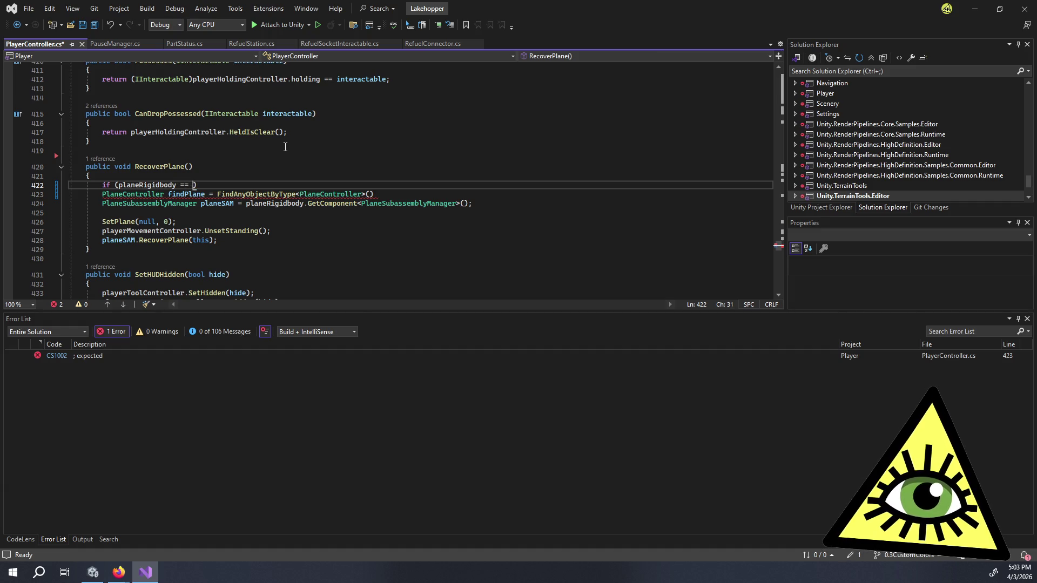
type("l)")
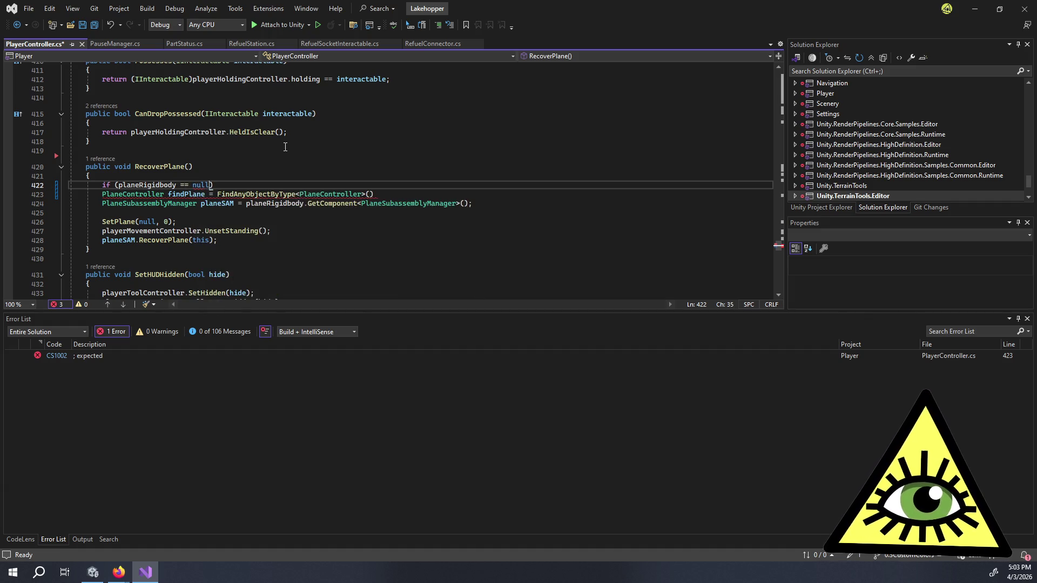
key("Return")
type("{")
key("Return")
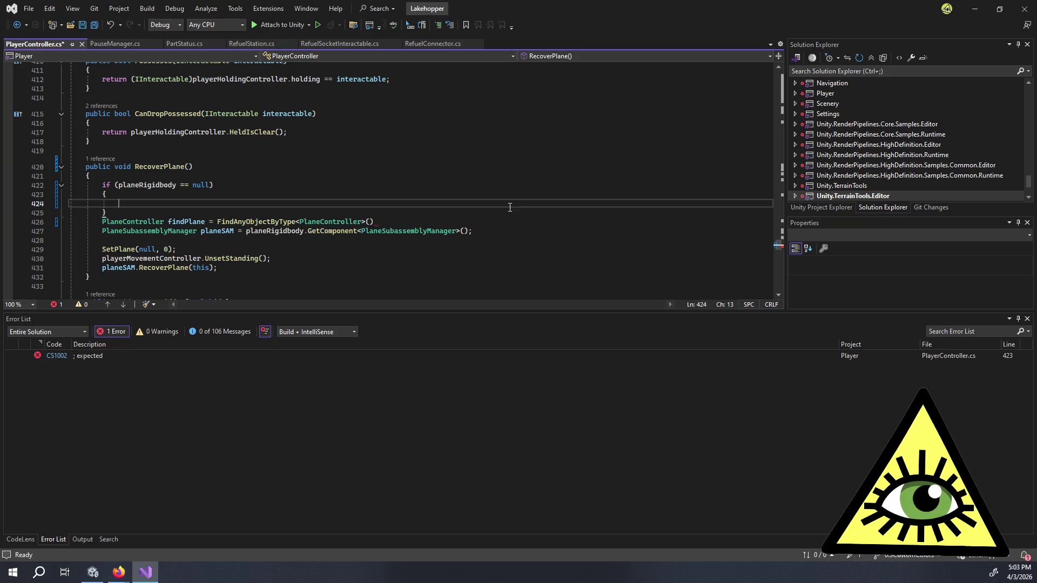
left_click(398, 223)
key("alt+Up")
key("alt+Up")
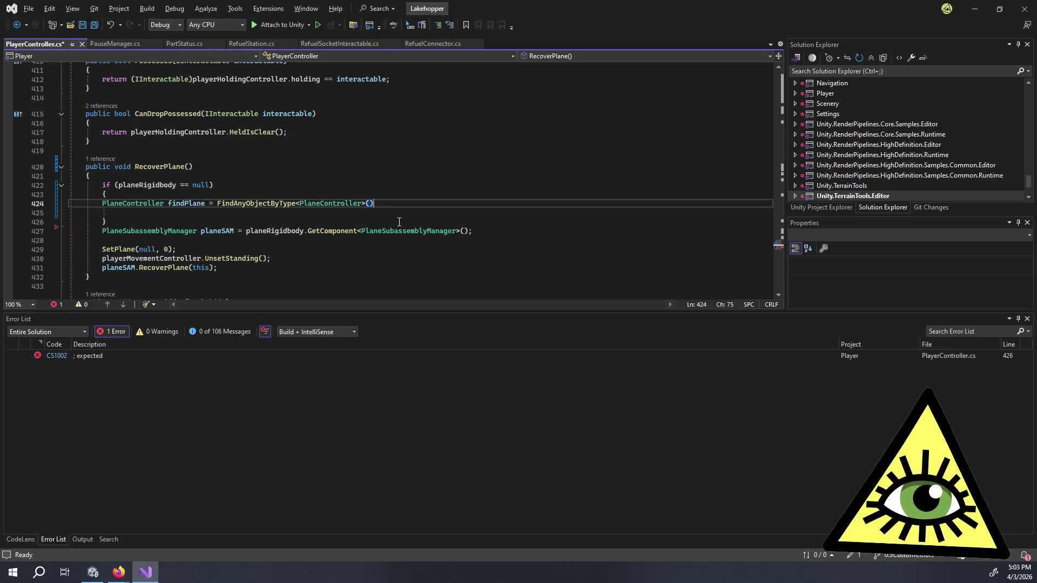
key("Home")
key("Home")
key("Tab")
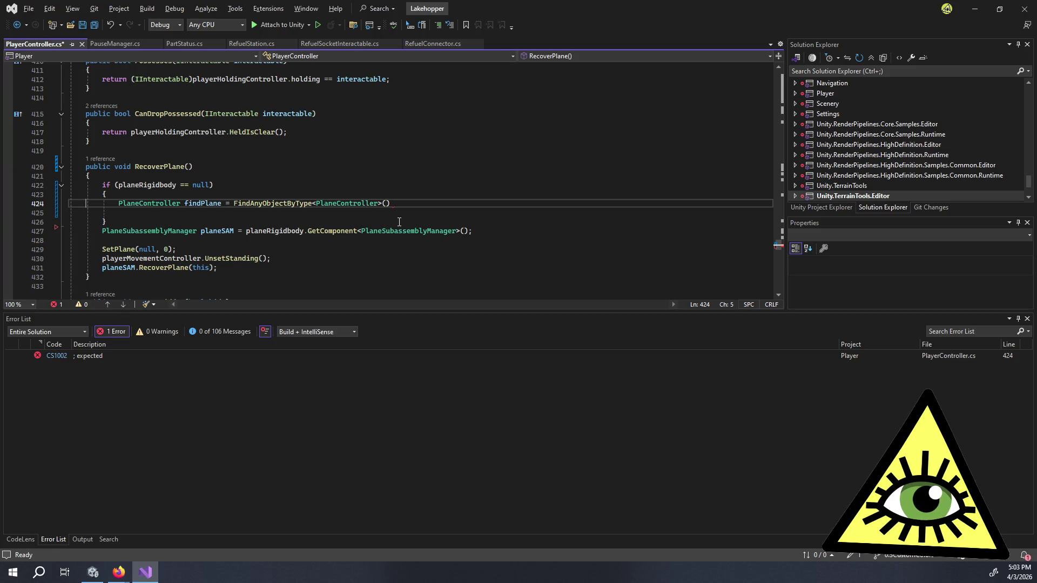
- Declare PlaneController recoverPlane at the top of RecoverPlane and assign the lookup to it
left_click(123, 177)
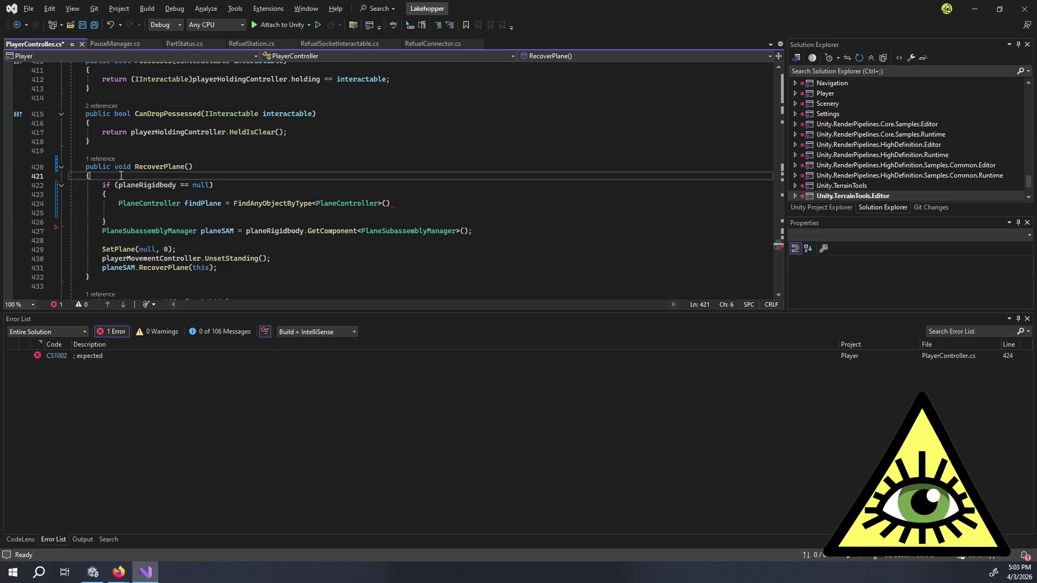
key("Return")
type("P")
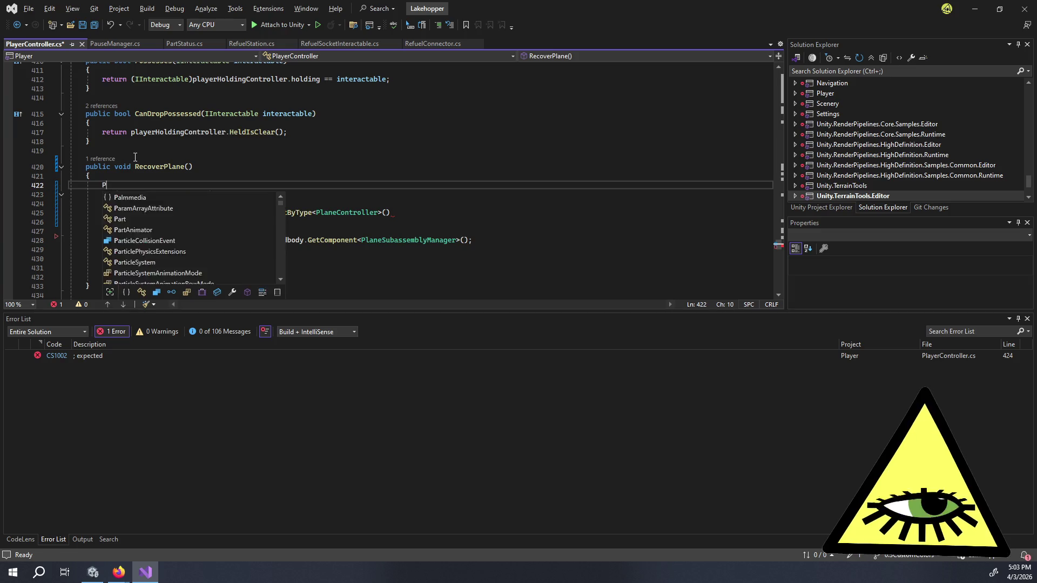
type("laneController recoverPlane")
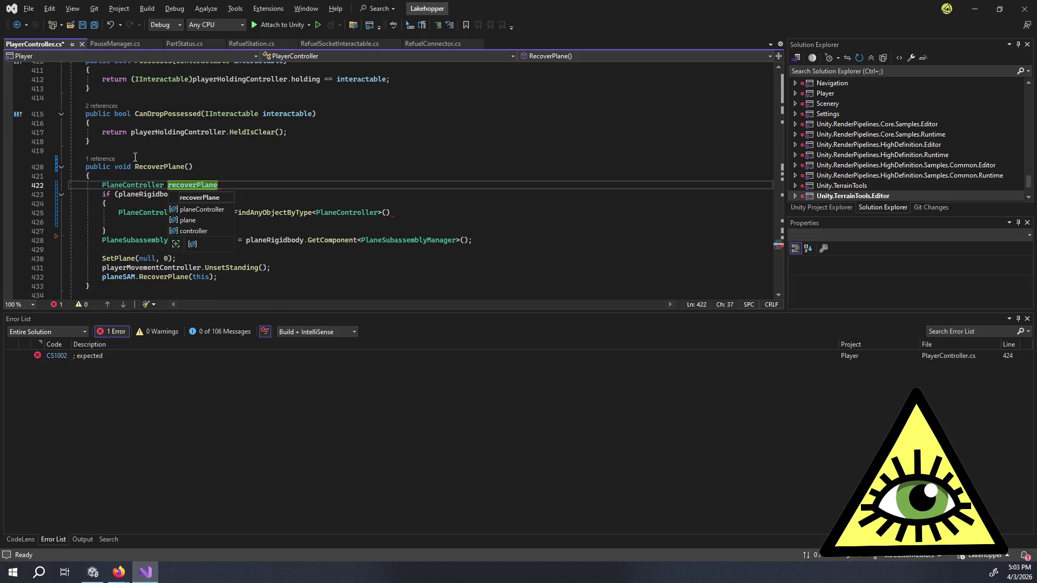
type(";")
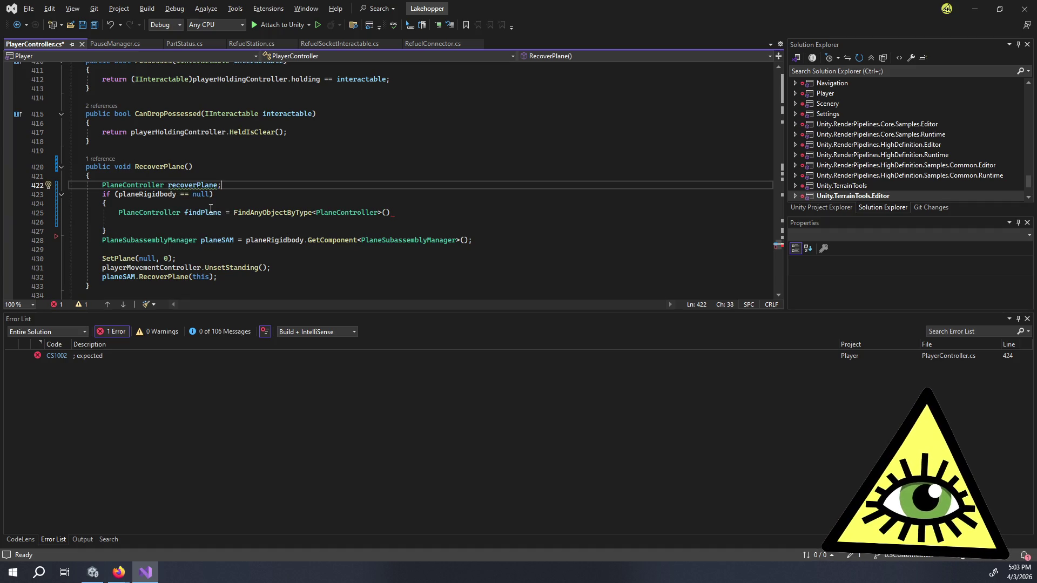
left_click_drag(217, 213, 119, 213)
type("recov")
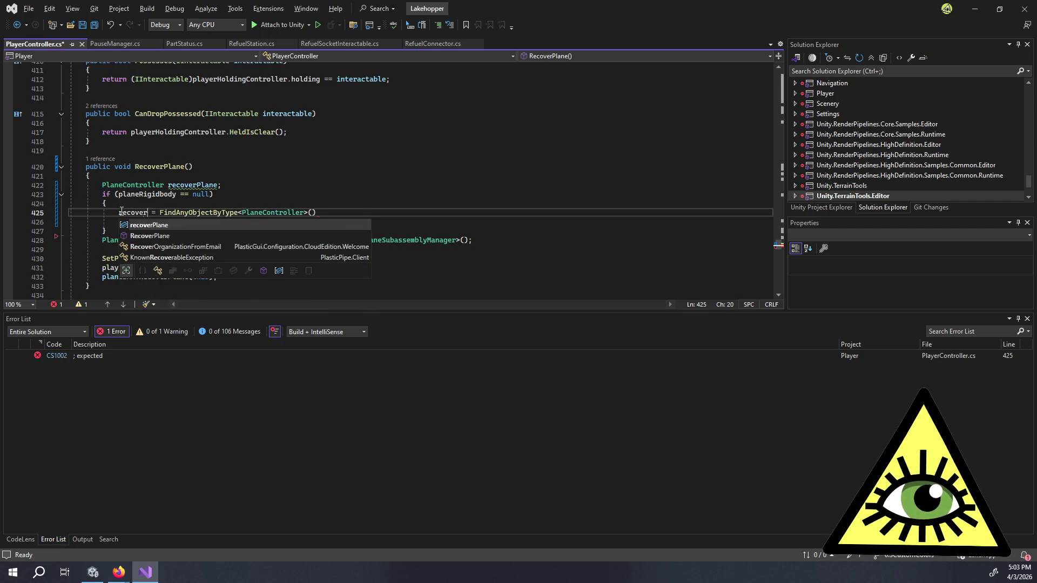
key("Tab")
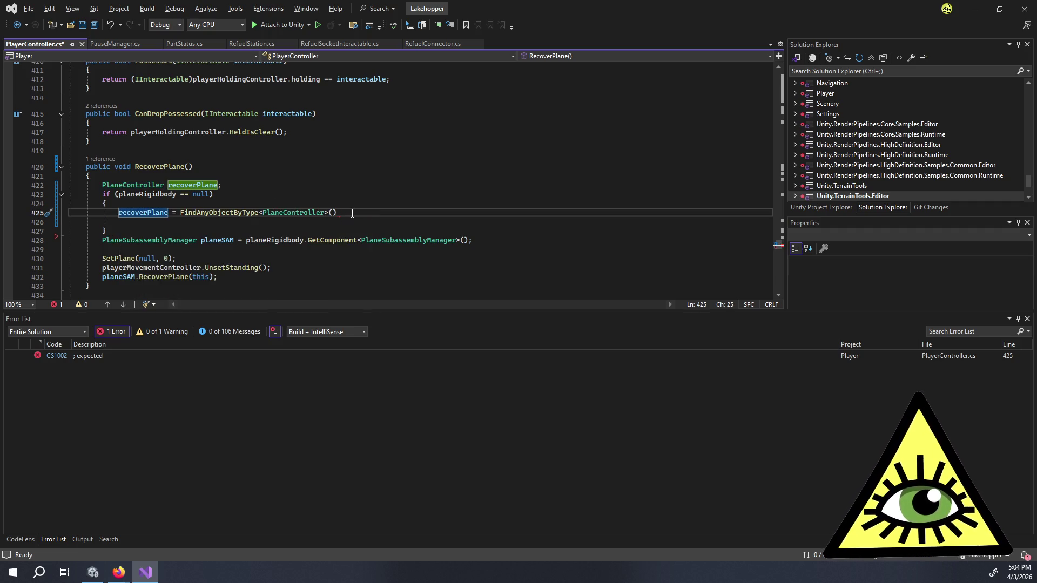
left_click(352, 213)
type(";")
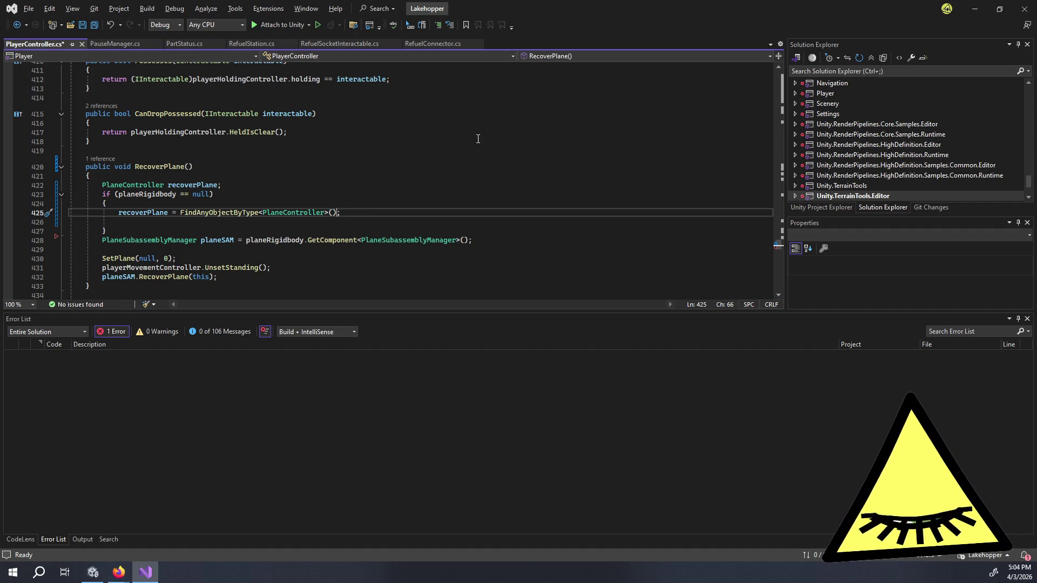
key("ctrl+Return")
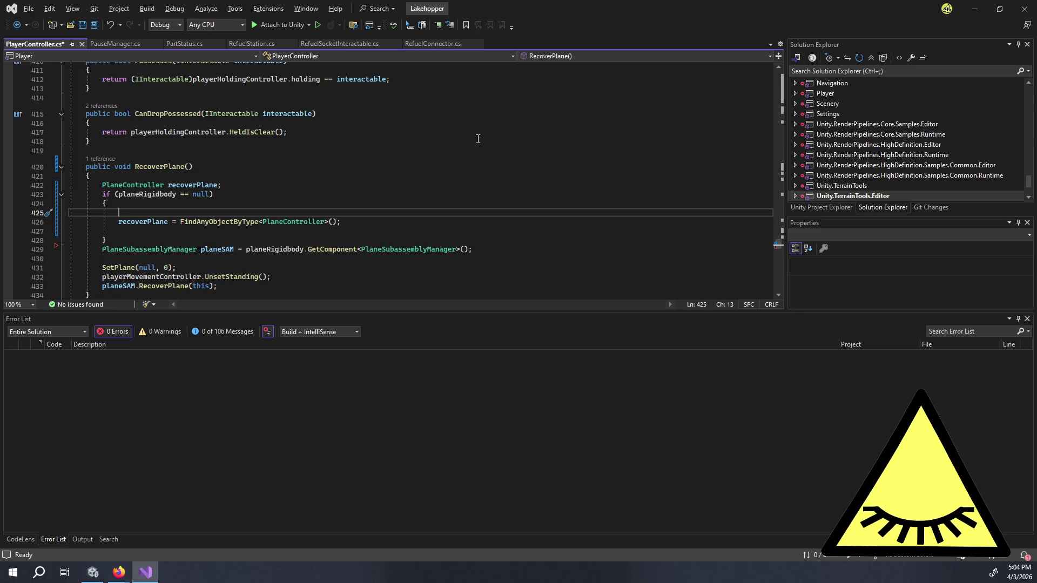
- Add a PlaneController[] planes = line and move the FindAnyObjectByType call onto it
type("Pl")
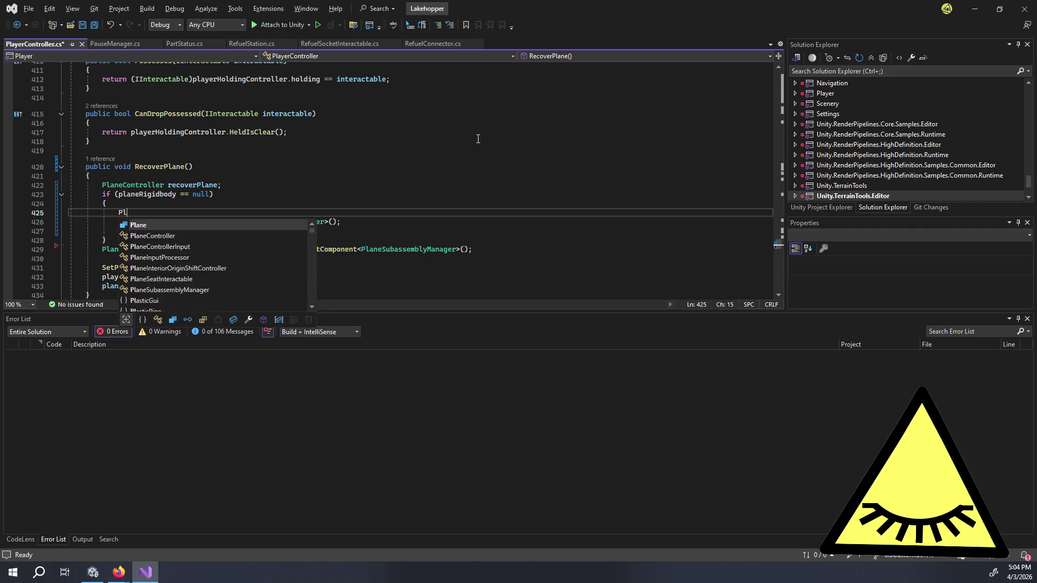
type("aneController[]")
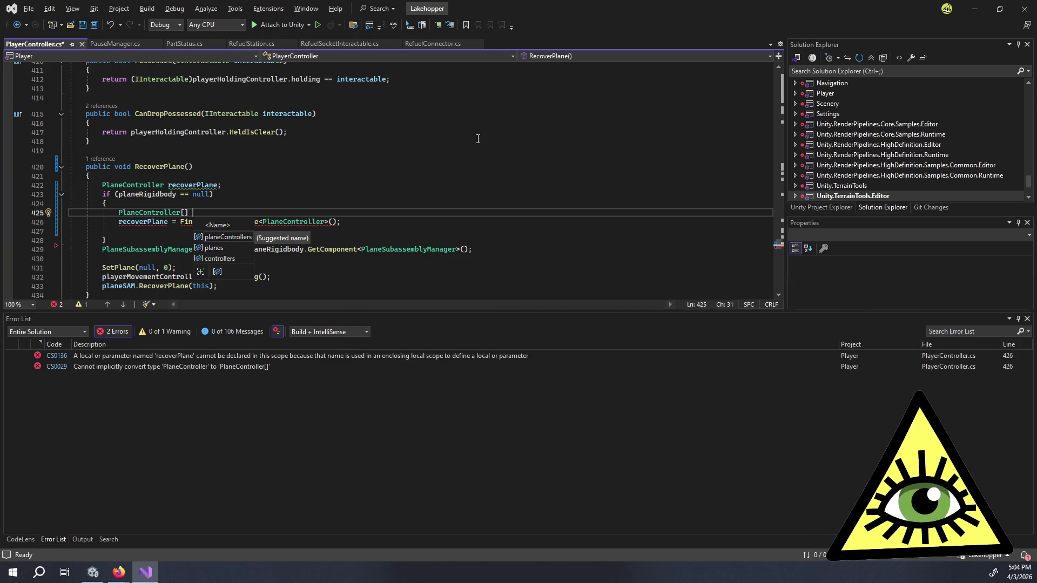
type(" planes ")
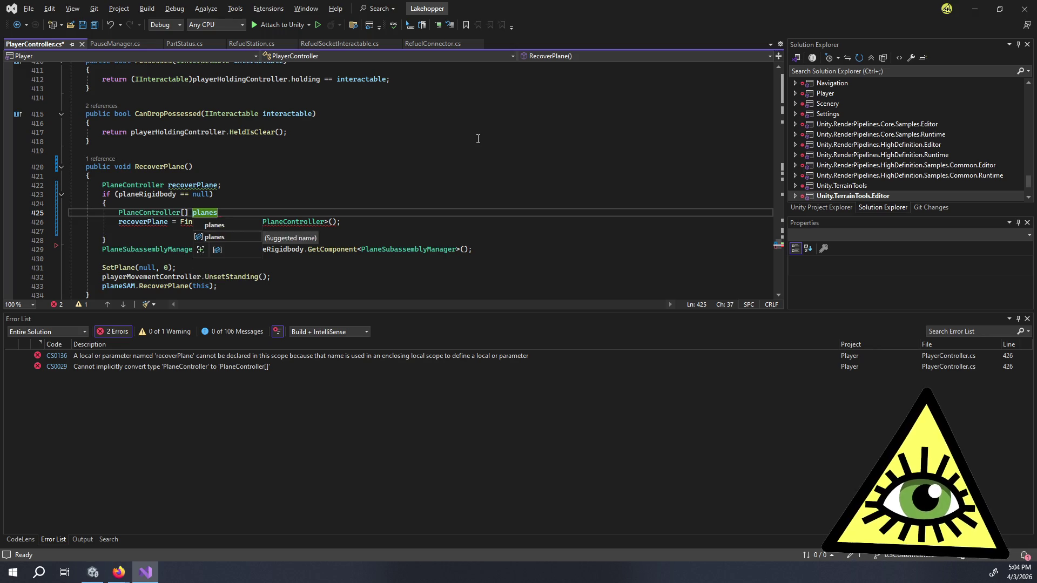
type("=")
key("Up")
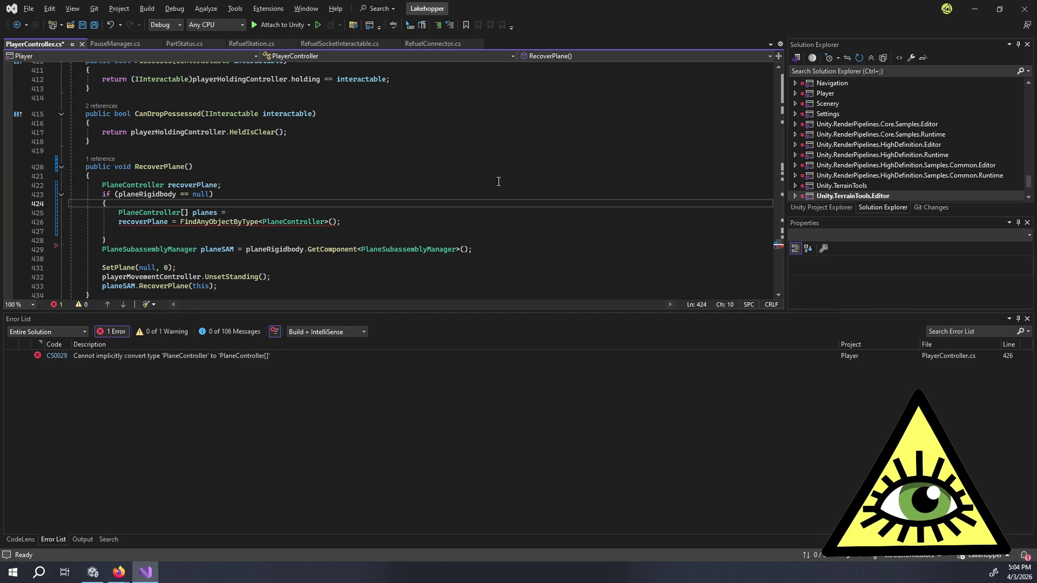
left_click_drag(341, 222, 181, 222)
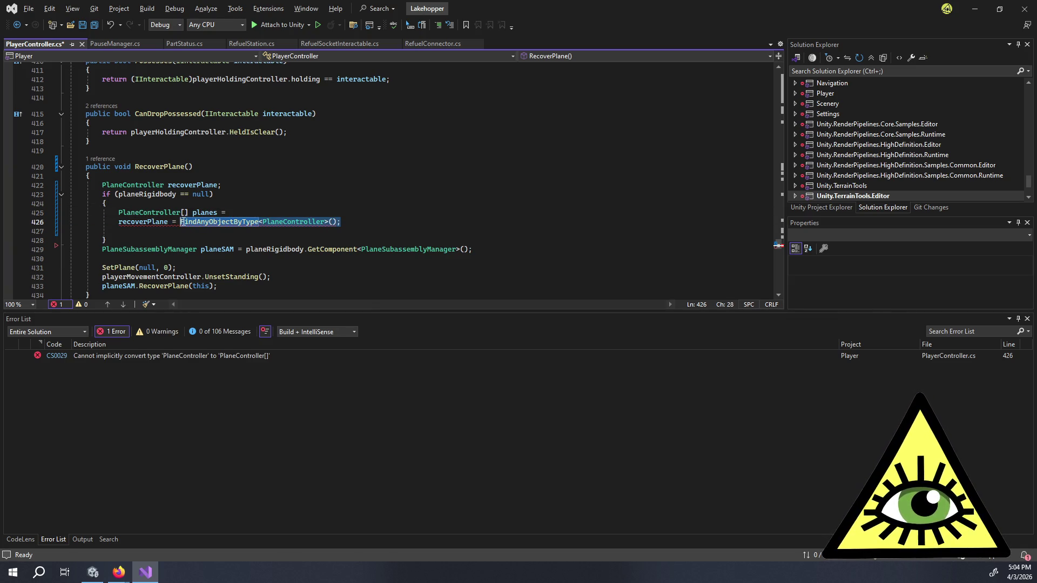
key("ctrl+x")
left_click(236, 213)
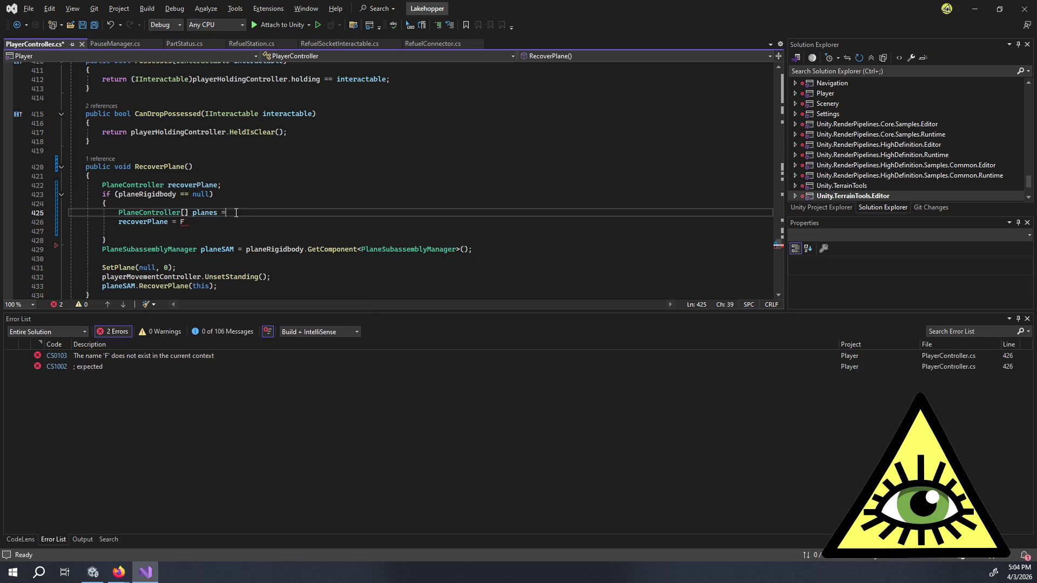
key("ctrl+v")
left_click(194, 222)
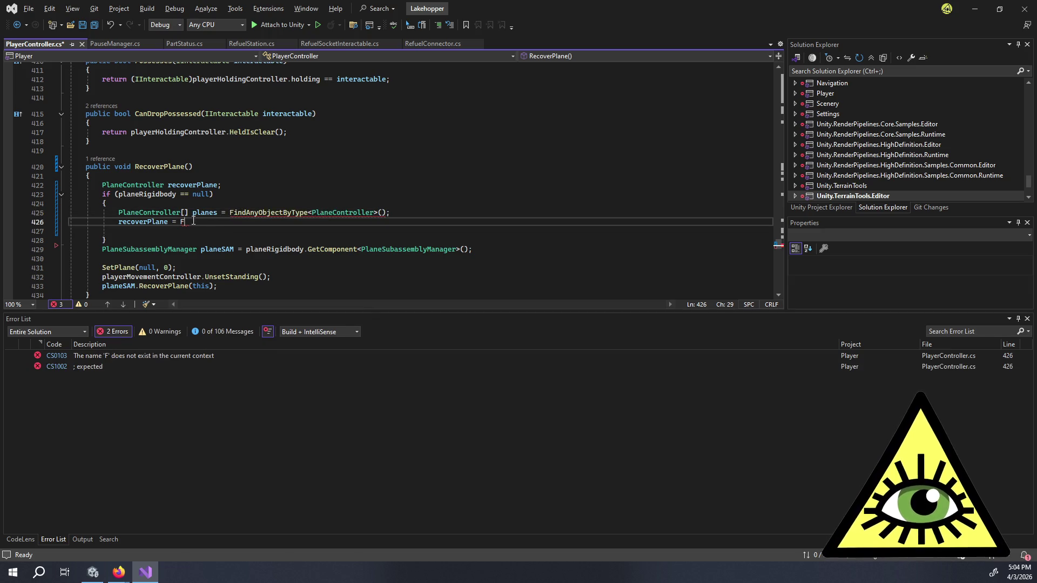
key("BackSpace")
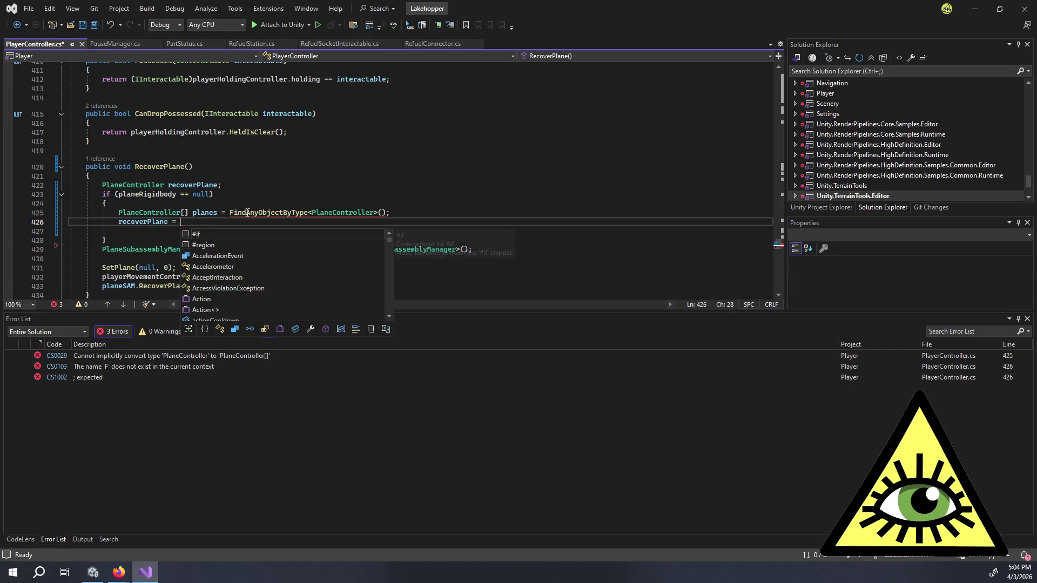
- Change the call to FindObjectsByType<PlaneController>() and check which parameters it expects
left_click(247, 212)
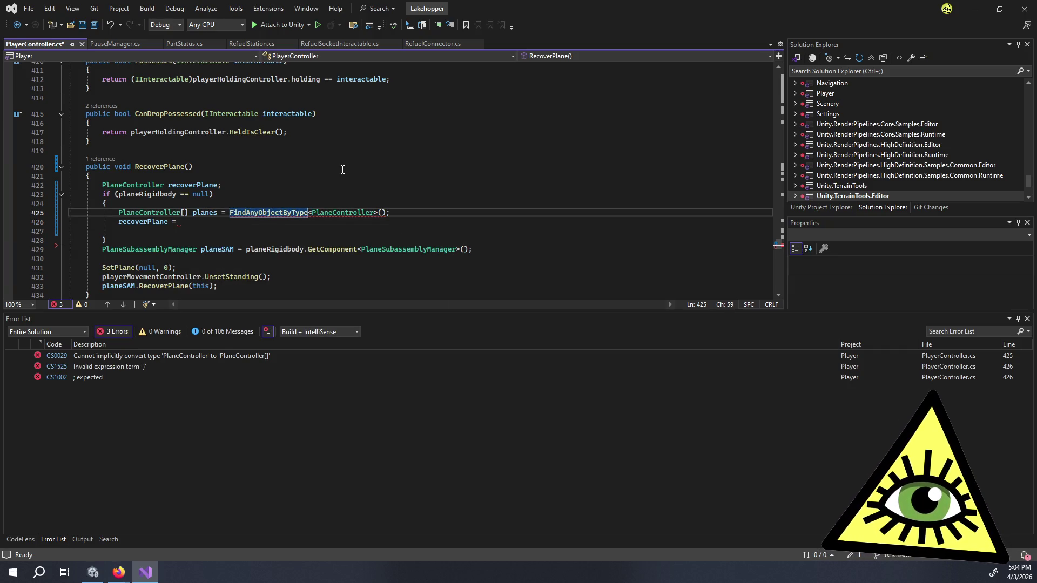
key("Left")
key("shift+Right")
key("shift+Right")
key("Right")
type("s")
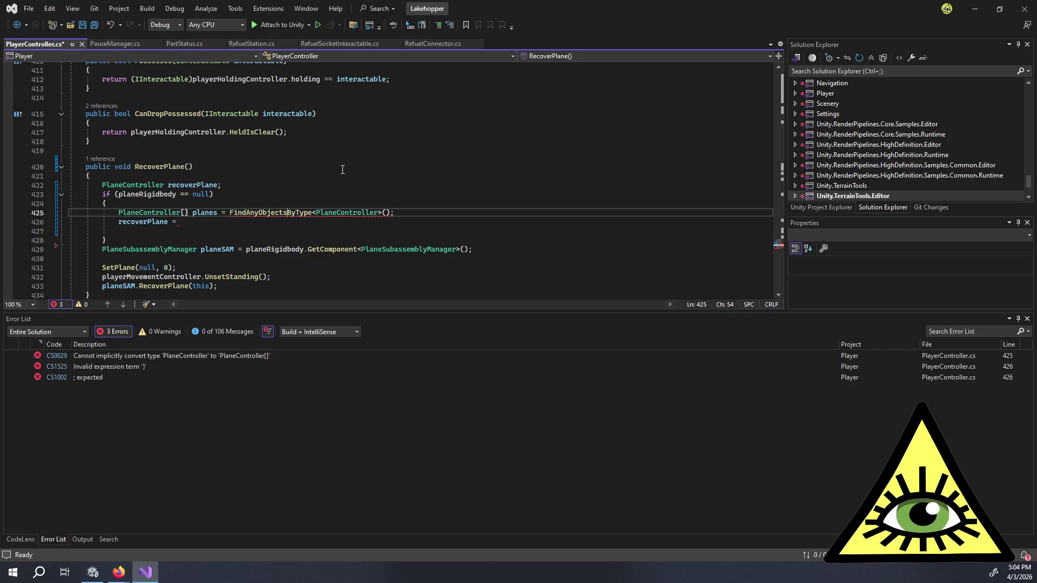
key("ctrl+Right")
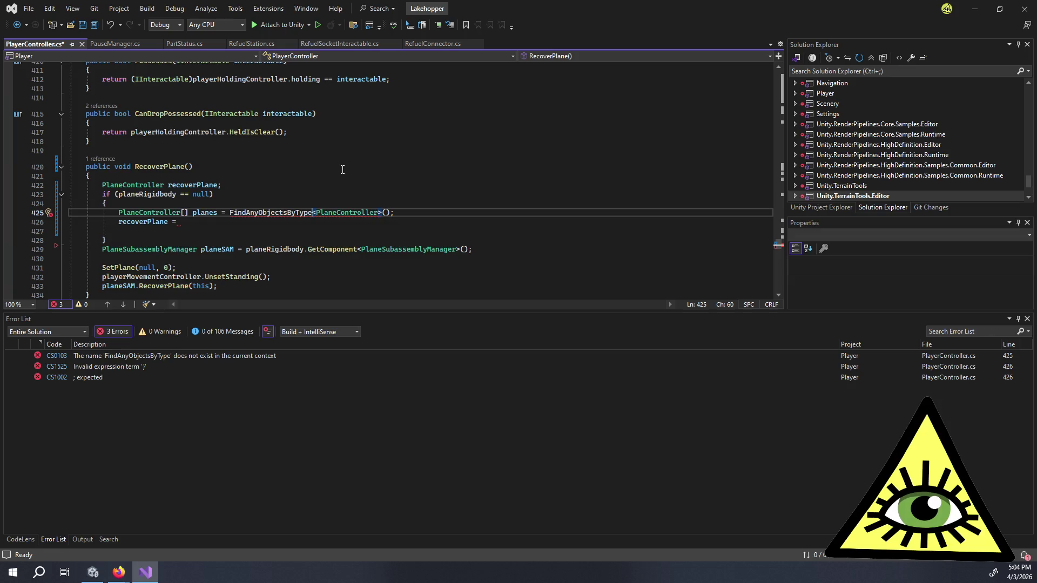
key("ctrl+BackSpace")
type("FindObjects")
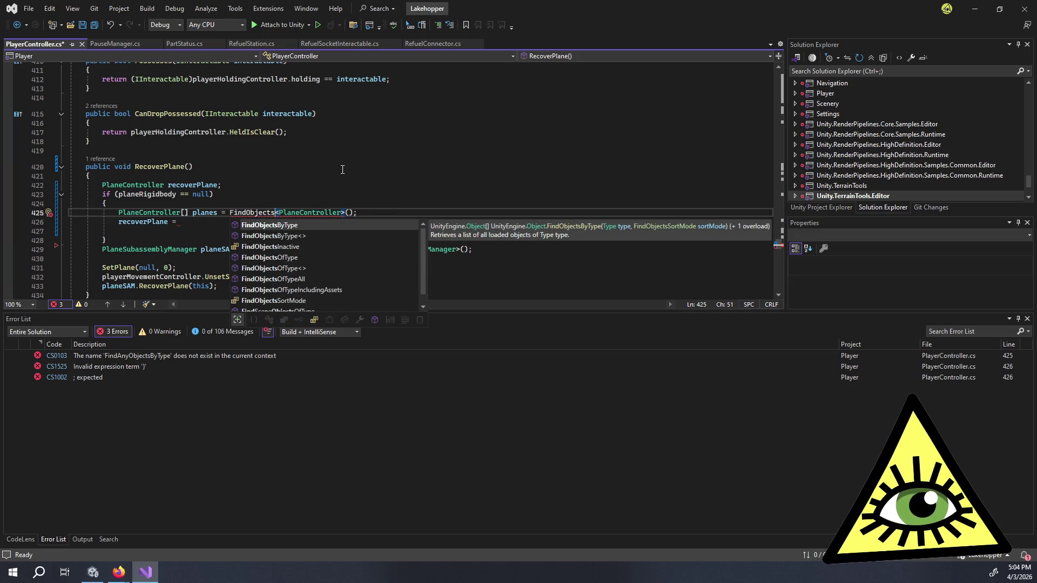
key("Tab")
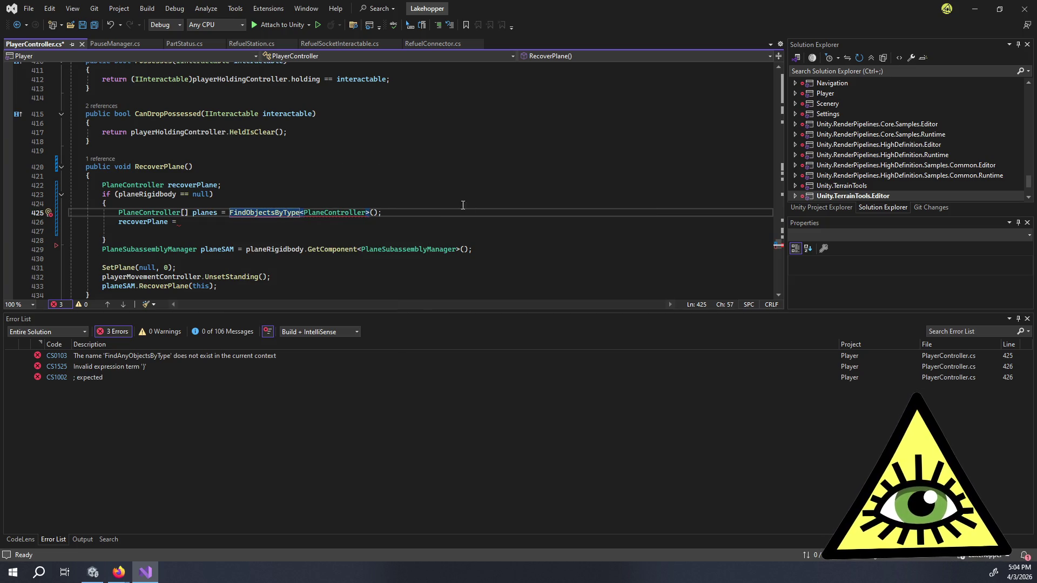
key("End")
mouse_move(280, 215)
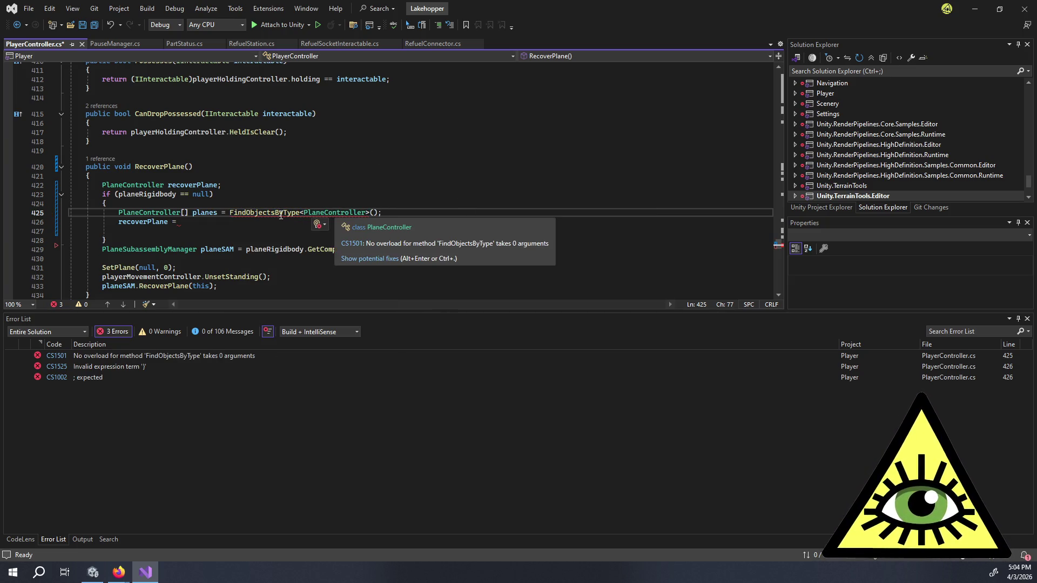
left_click(373, 213)
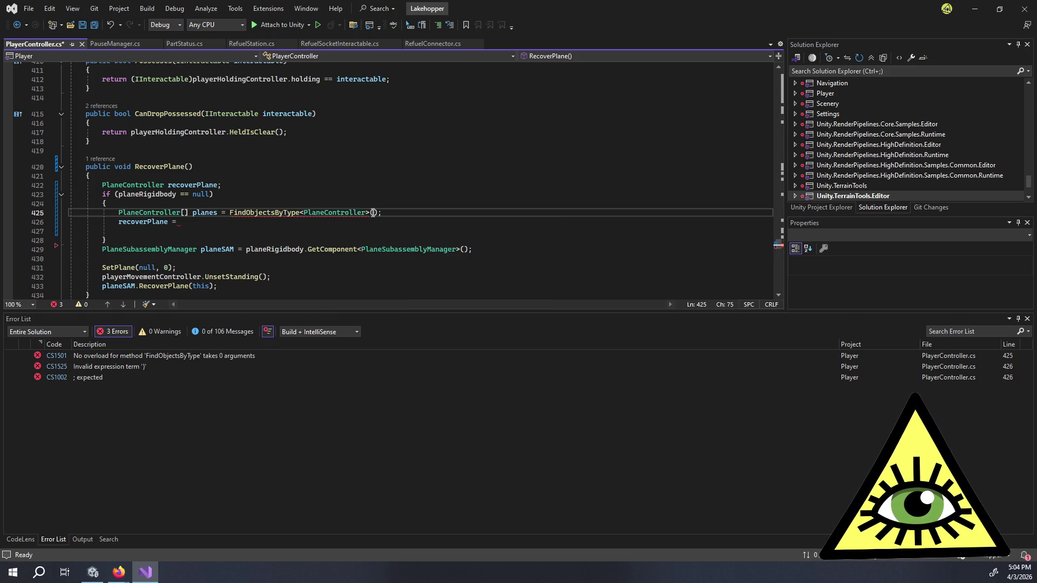
key("ctrl+shift+space")
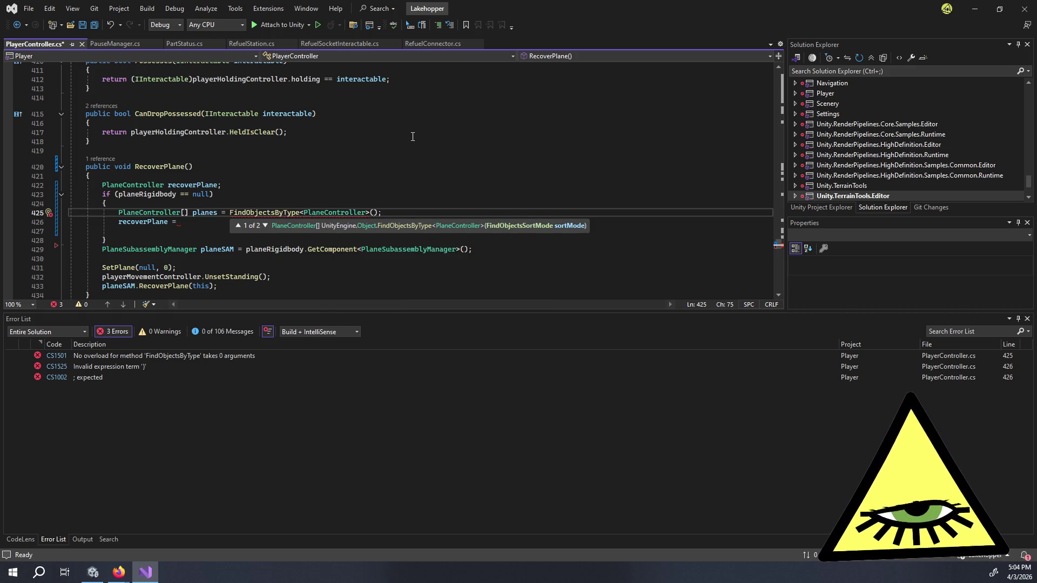
- Try FindObjectsInactive.Exclude as the argument, then strip off its .Exclude part
type("Find")
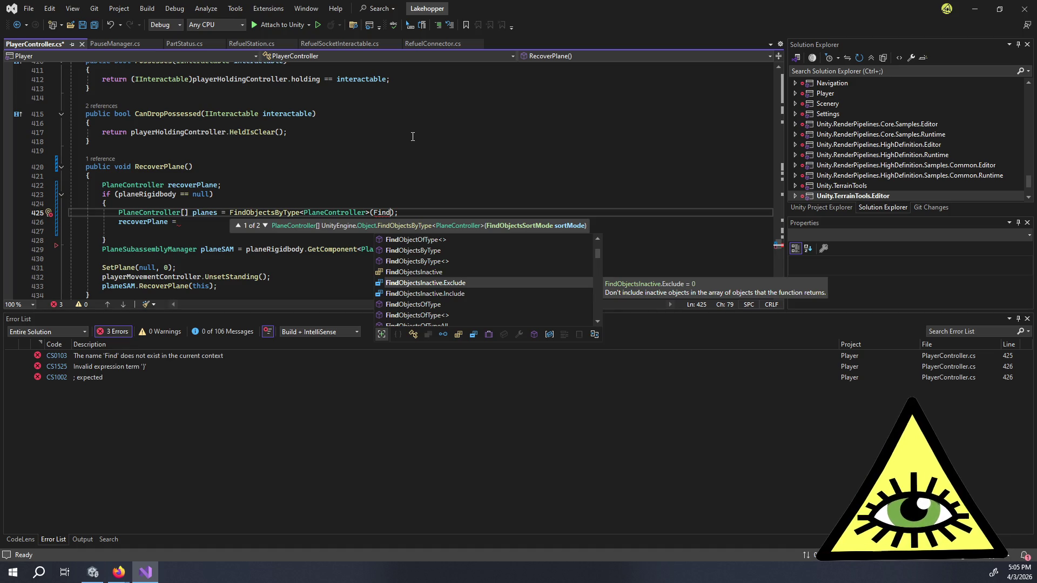
key("Tab")
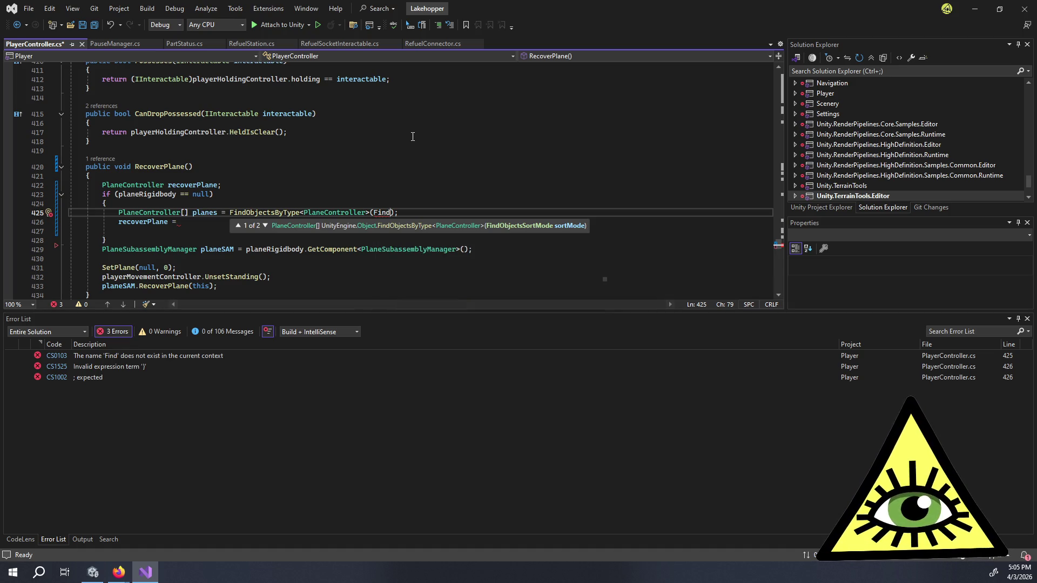
type(")")
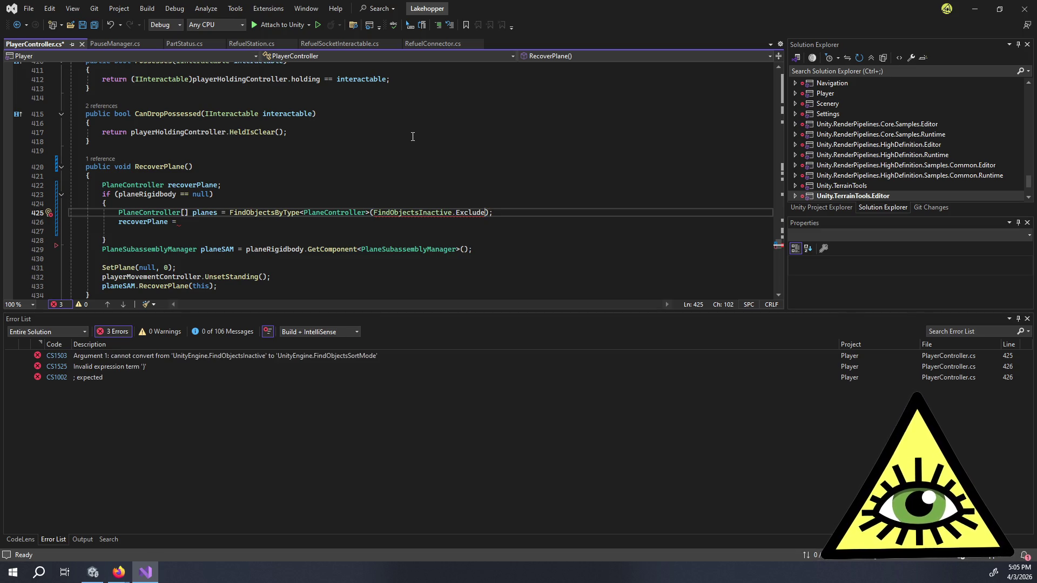
key("Left")
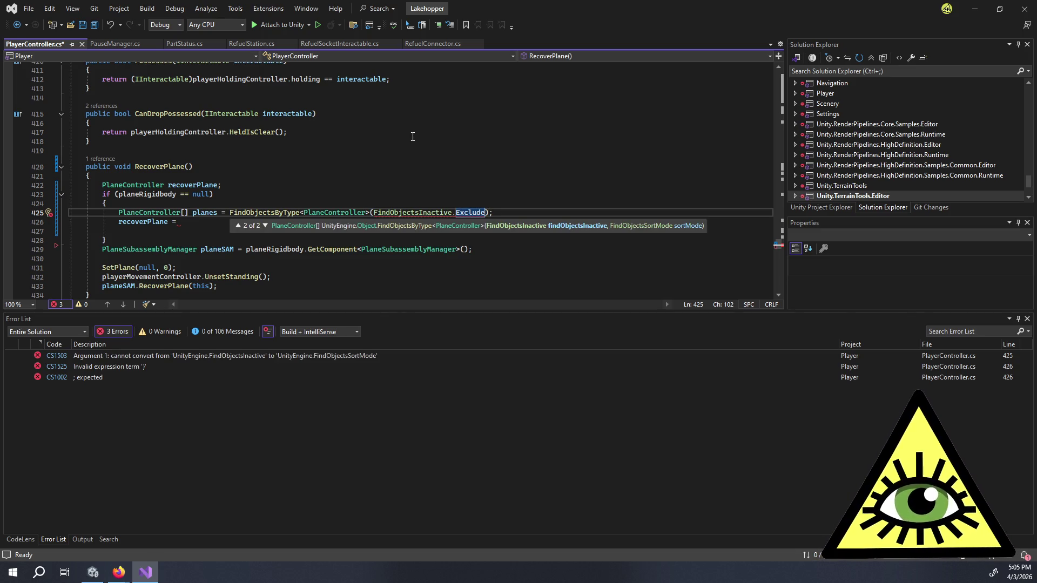
key("Left")
mouse_move(427, 215)
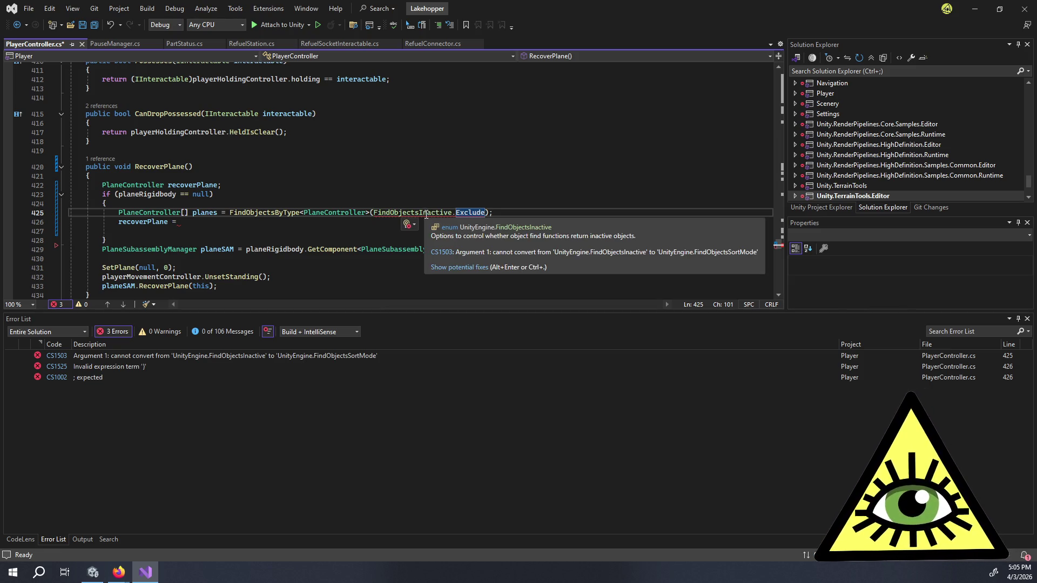
key("Right")
key("ctrl+BackSpace")
key("ctrl+BackSpace")
key("ctrl+BackSpace")
- Pass FindObjectsSortMode.None as the argument instead and start a .Sort call after it
type("FindOb")
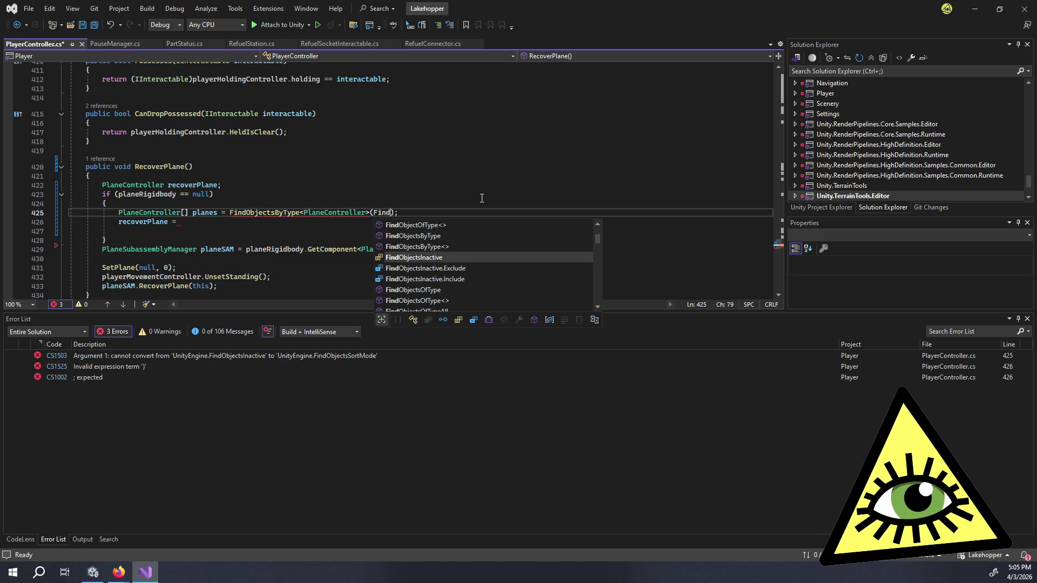
type("jectS")
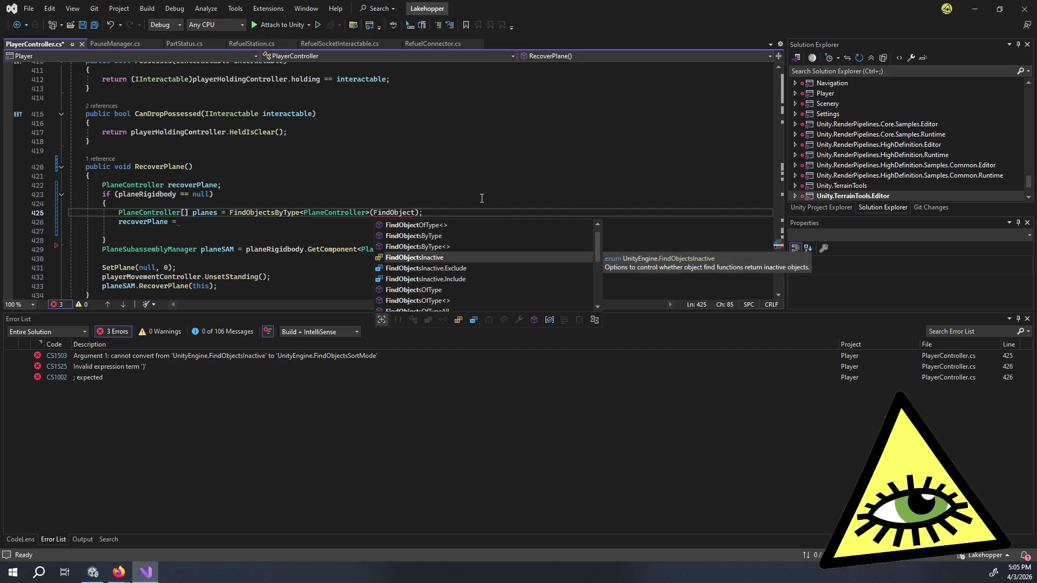
type("o")
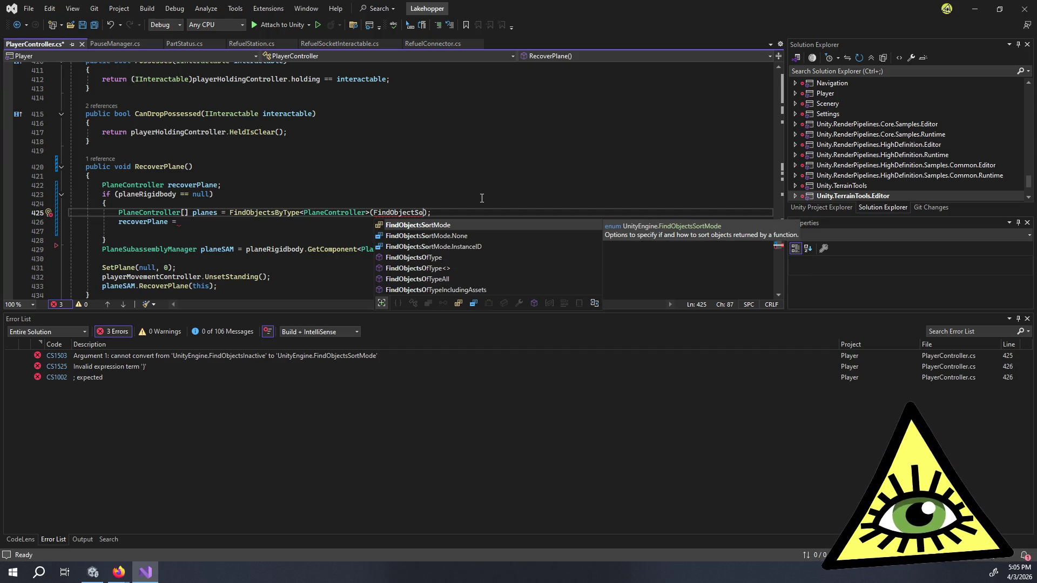
key("Down")
key("Tab")
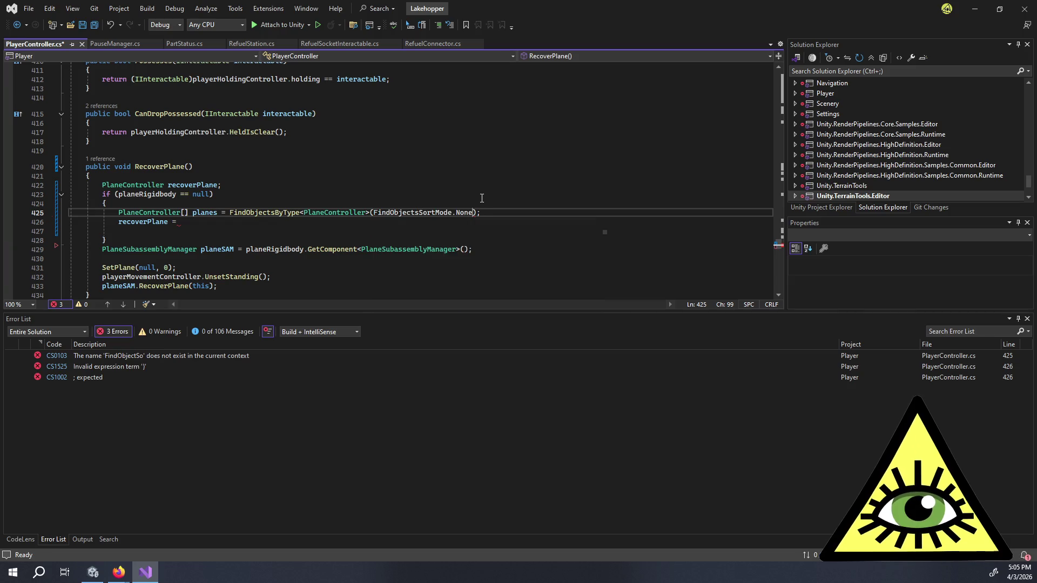
type(")")
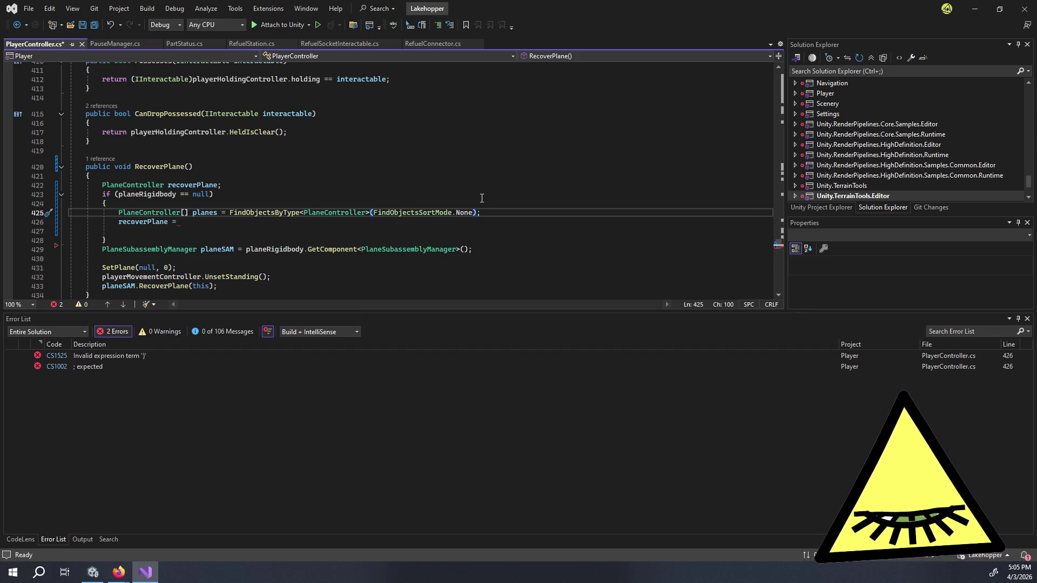
type(".Sort")
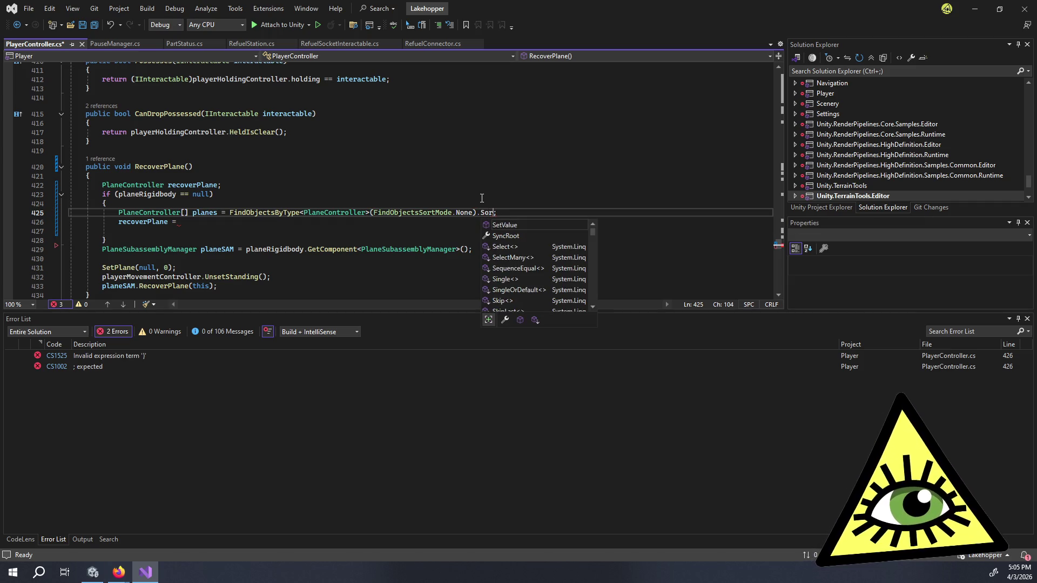
- Replace the .Sort call with OrderBy(x => and review its overloads
key("BackSpace")
key("BackSpace")
key("BackSpace")
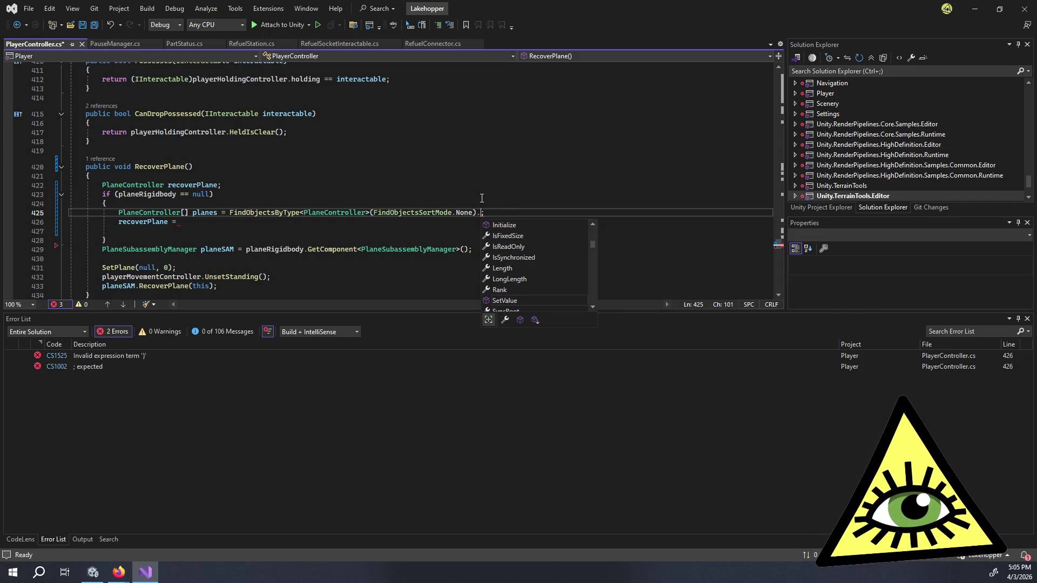
type("Order")
key("Tab")
type("(")
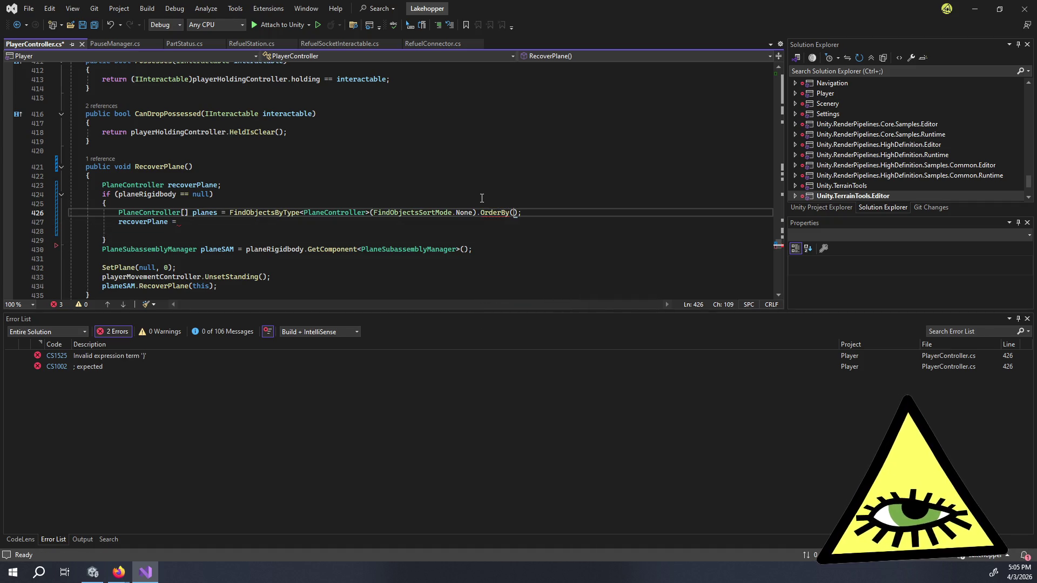
type("x =>")
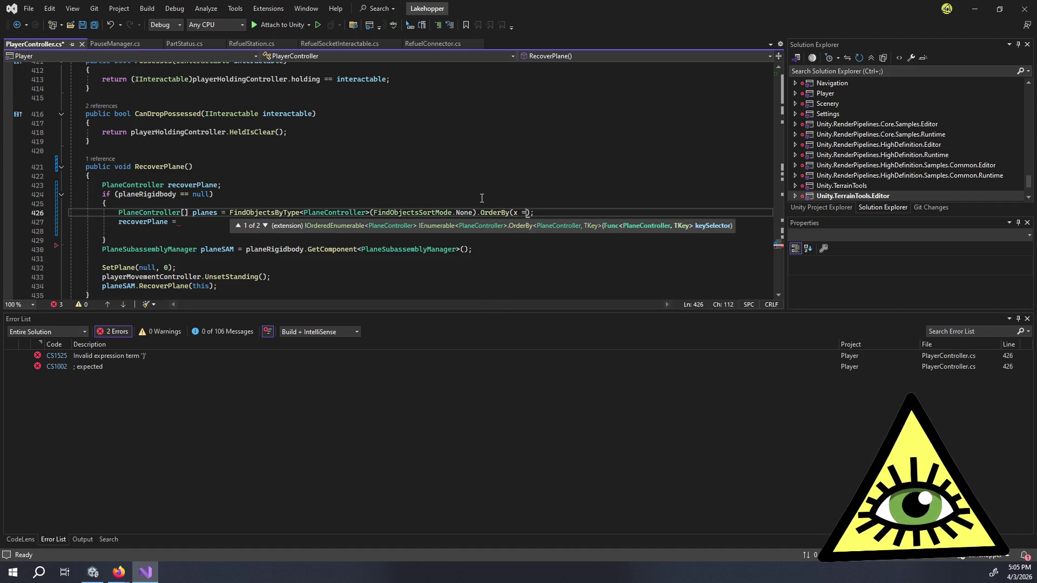
key("Escape")
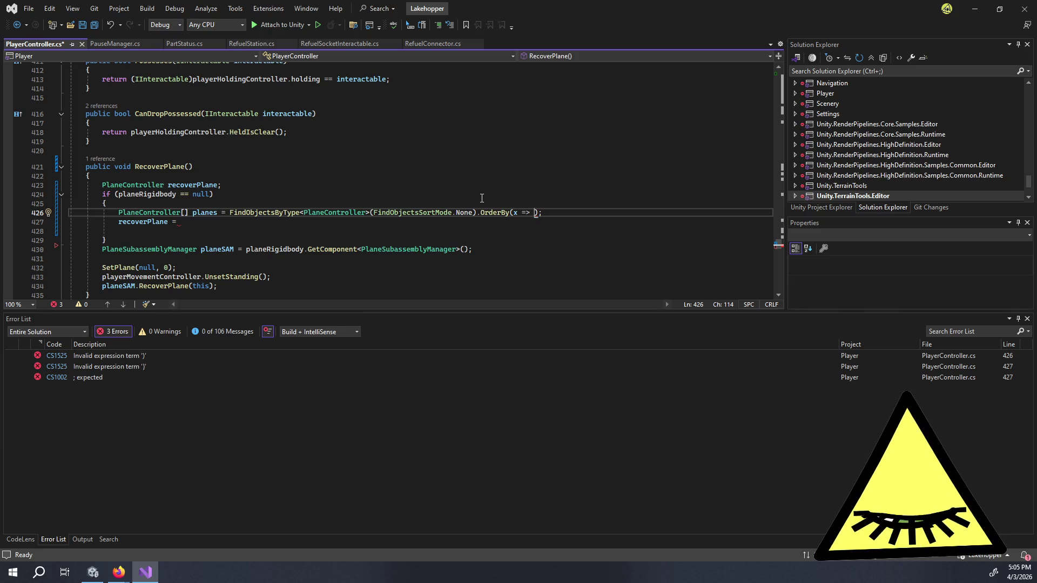
key("ctrl+shift+space")
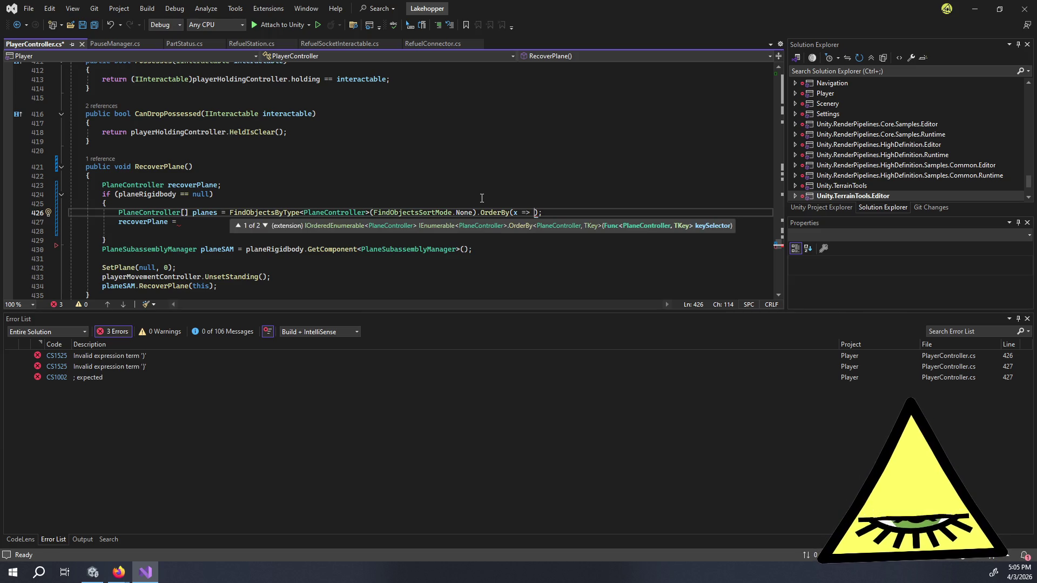
key("Down")
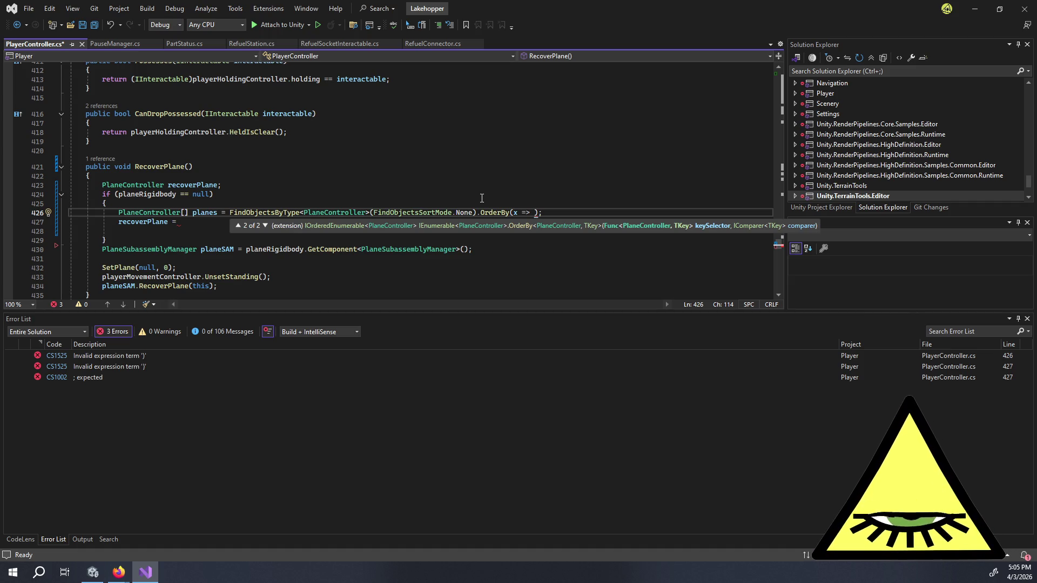
key("Escape")
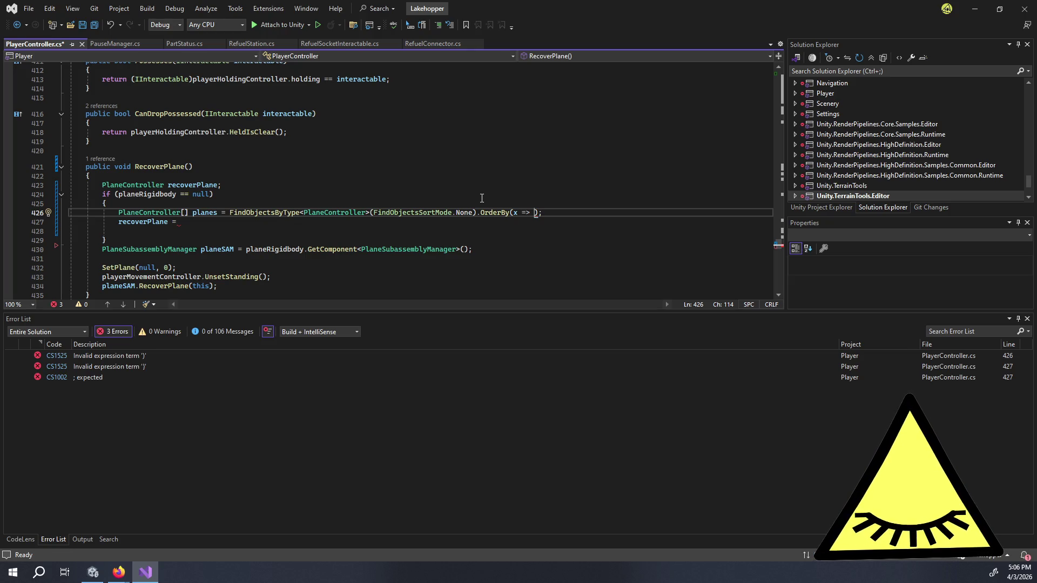
- Order the planes by transform.position - x.transform.position
type("Player.tra")
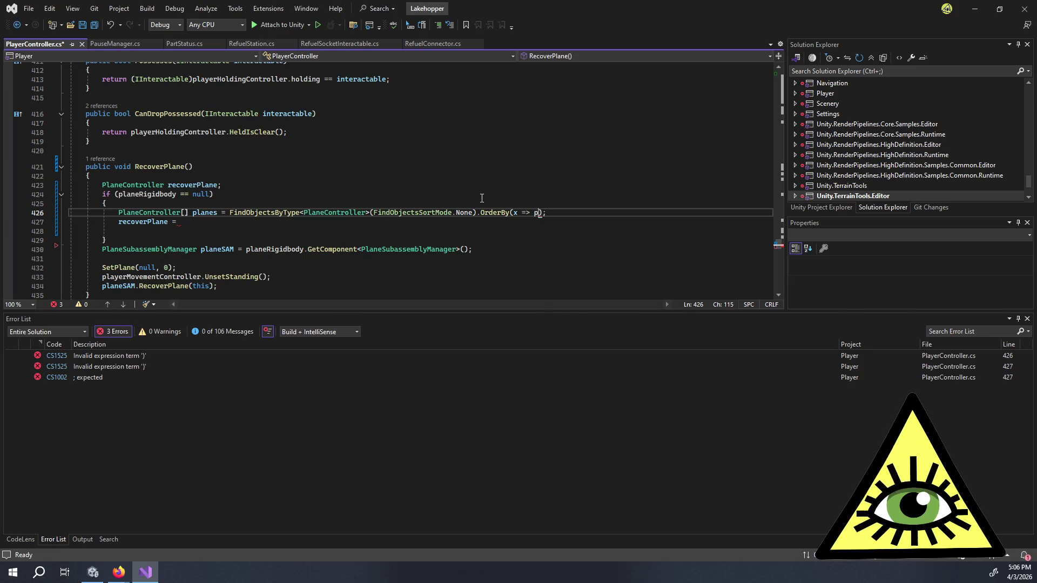
key("BackSpace")
key("BackSpace")
key("BackSpace")
type("transform.position - ")
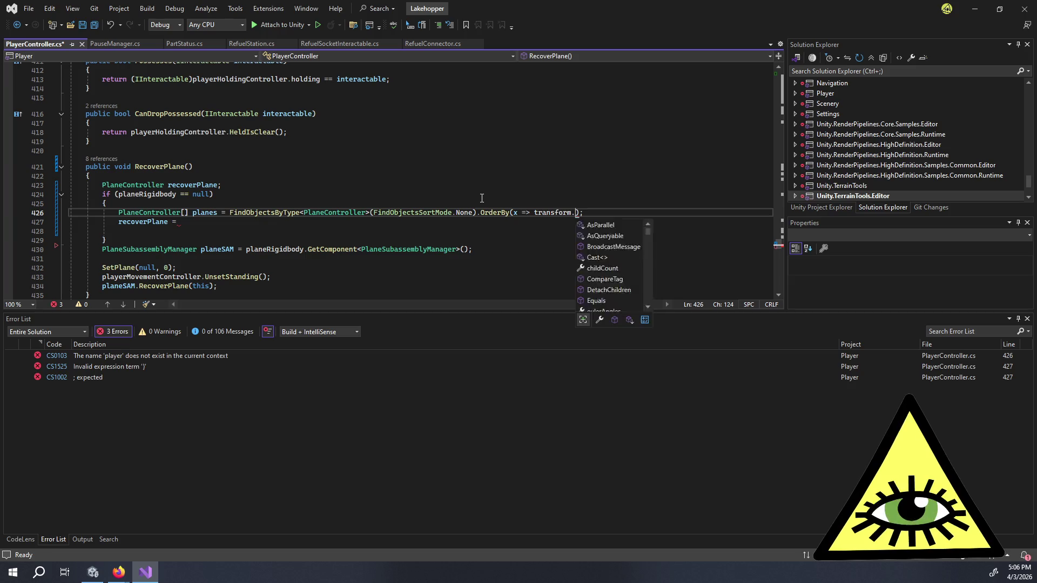
type("x")
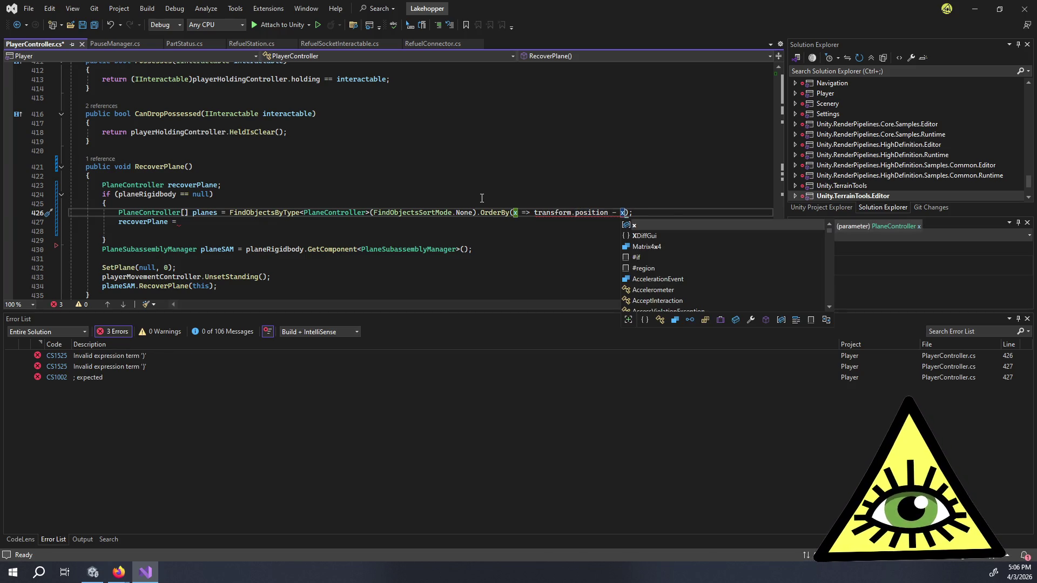
type(".tr")
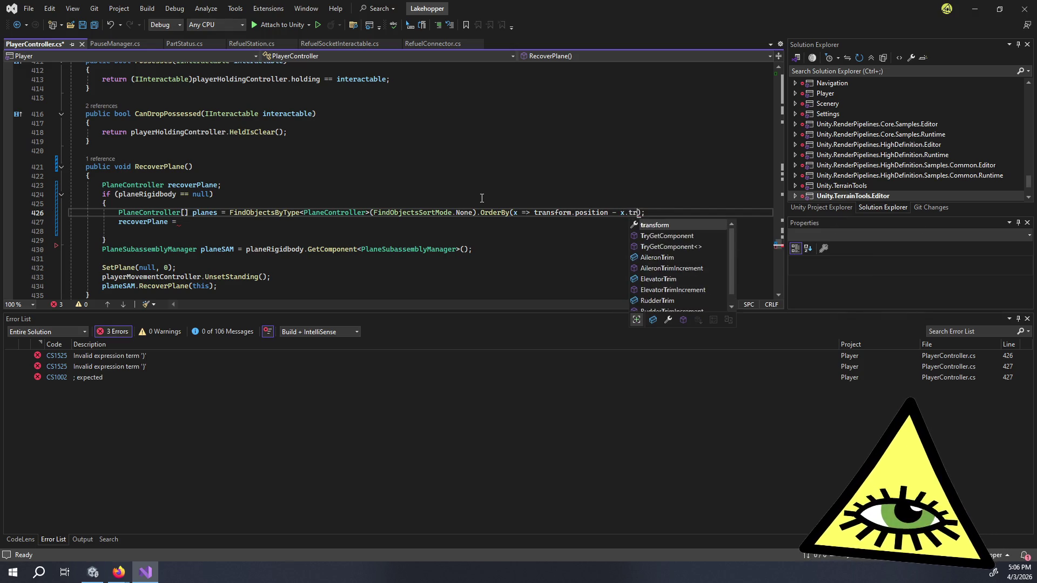
key("Tab")
type(".pos")
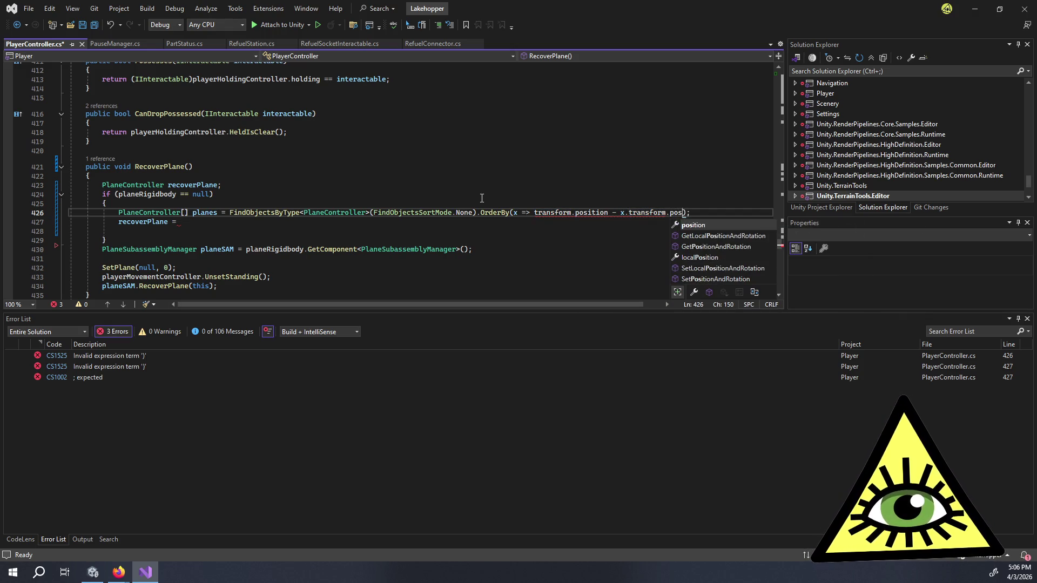
key("Tab")
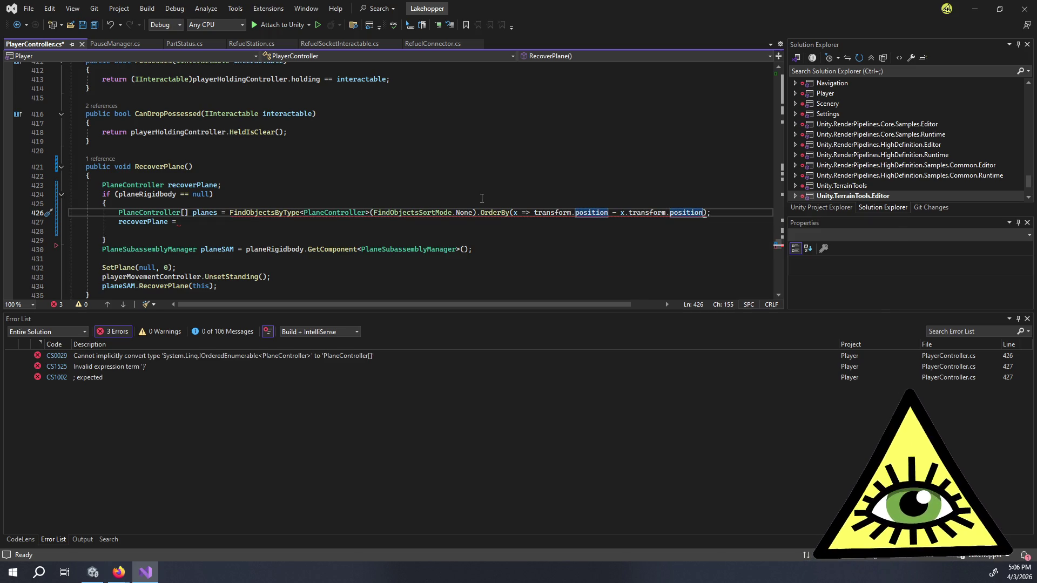
key("Left")
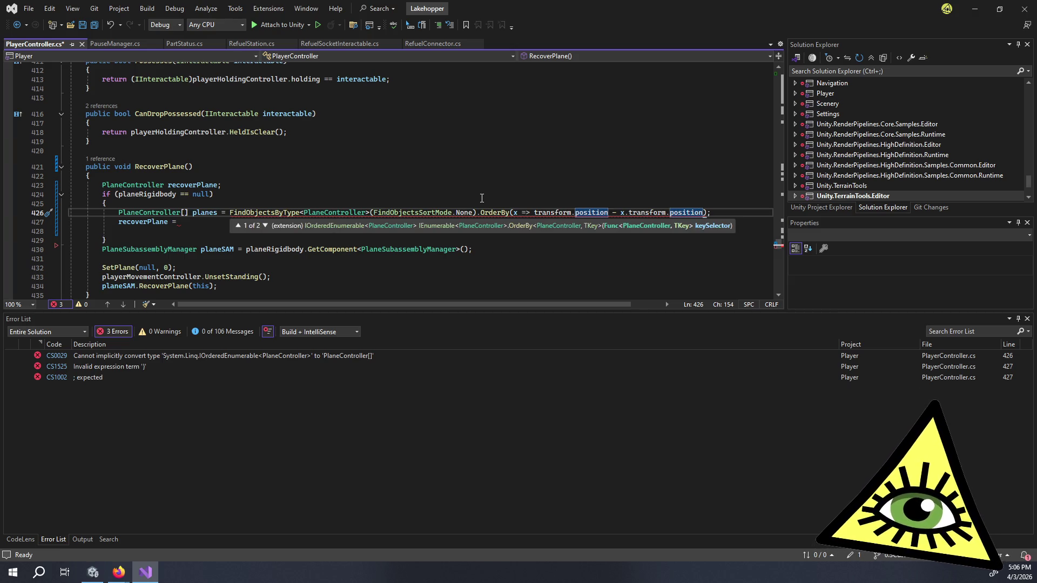
key("Escape")
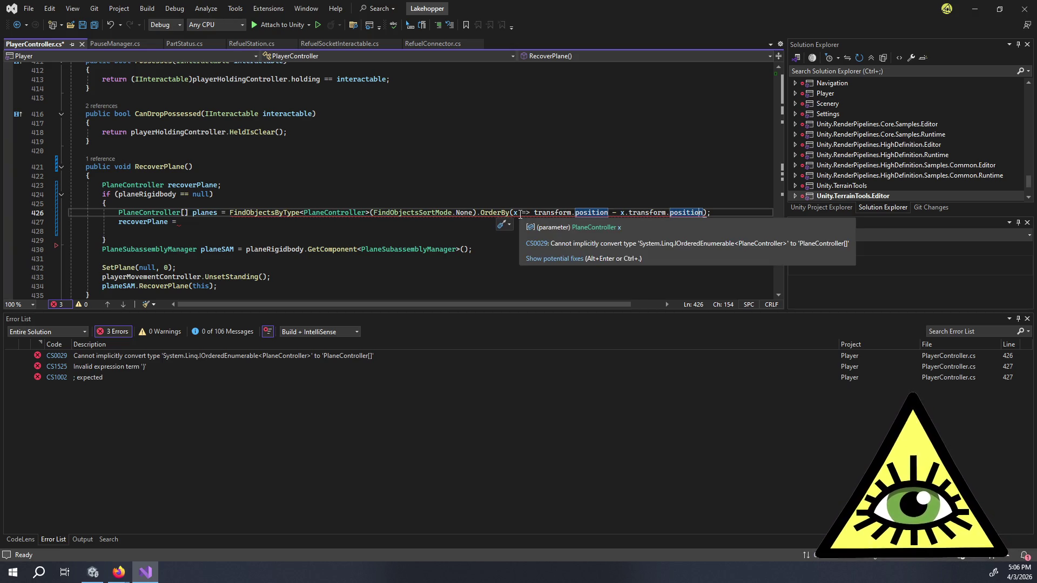
- Append .ToArray() to the planes lookup on line 426
left_click(719, 212)
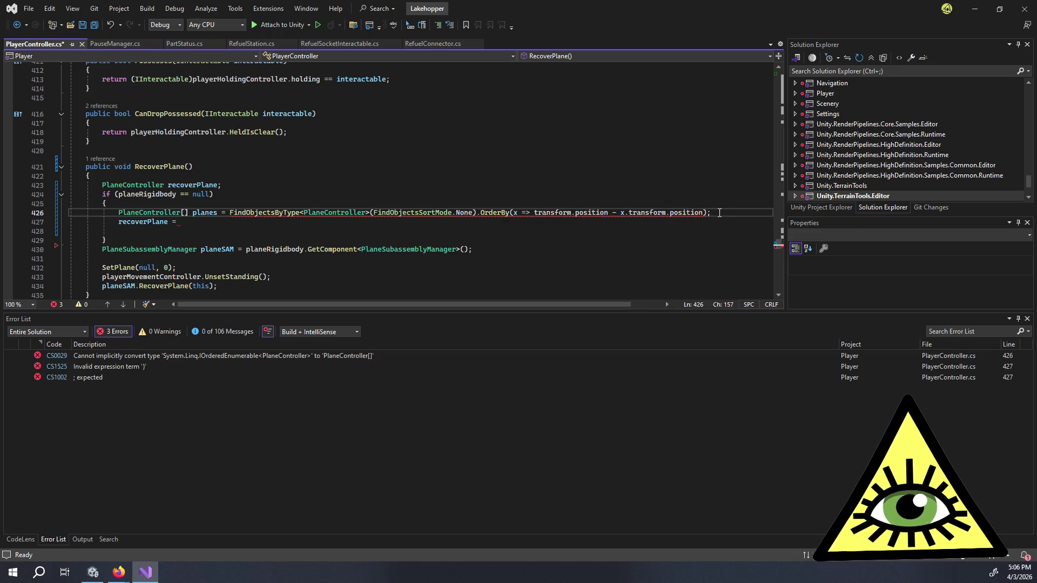
type(".ToArray()")
key("Down")
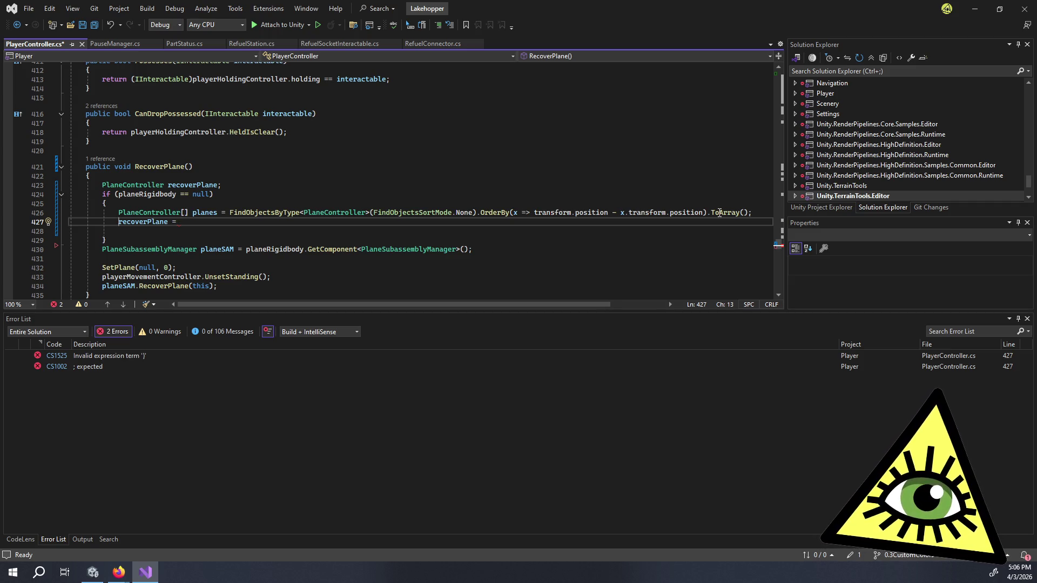
key("Home")
- Insert 'if (planes.length == 0) return;' above the recoverPlane assignment
key("ctrl+Return")
type("if (")
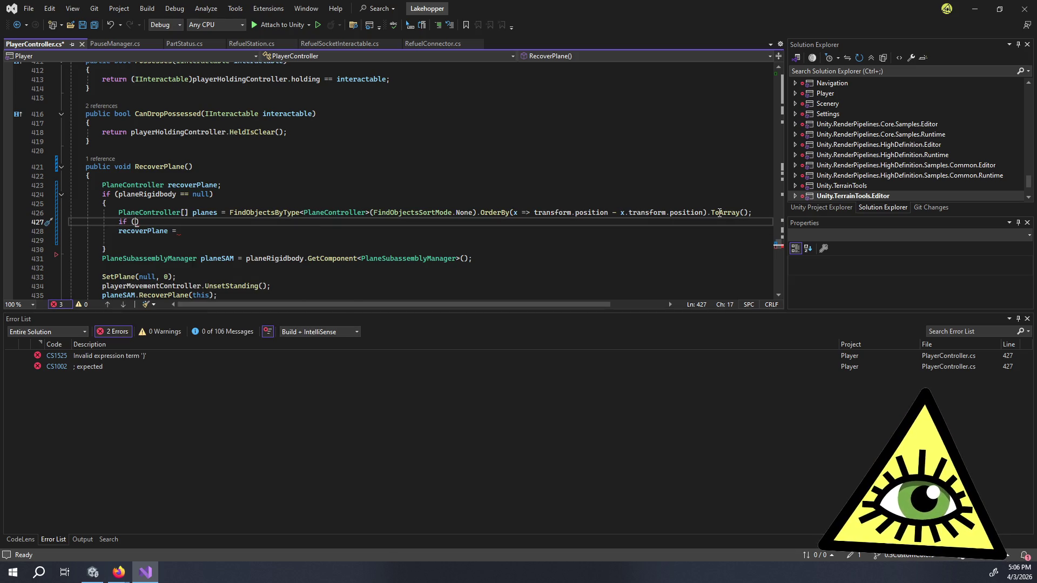
type("planes.l")
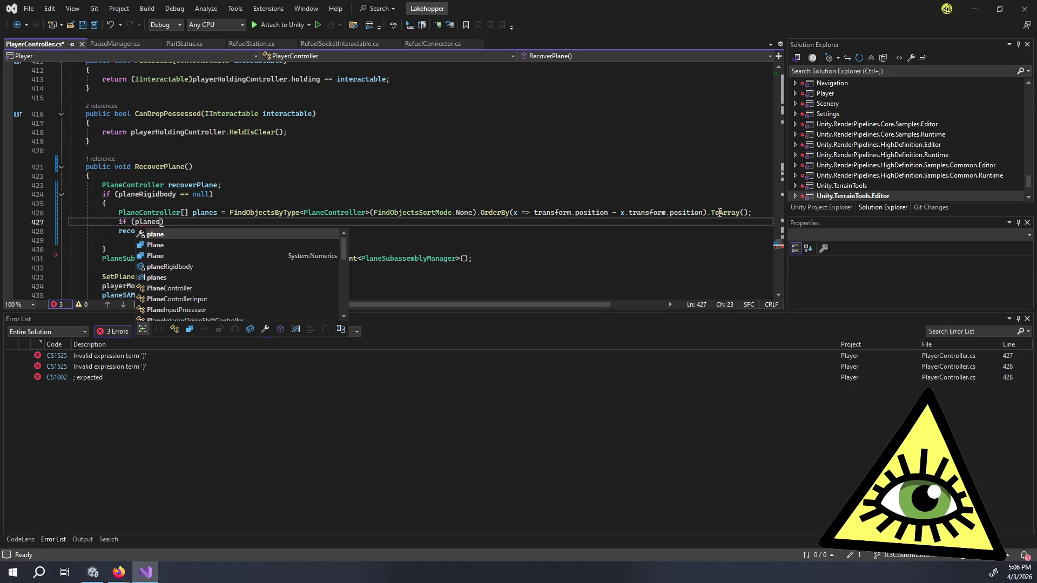
type("ength == ")
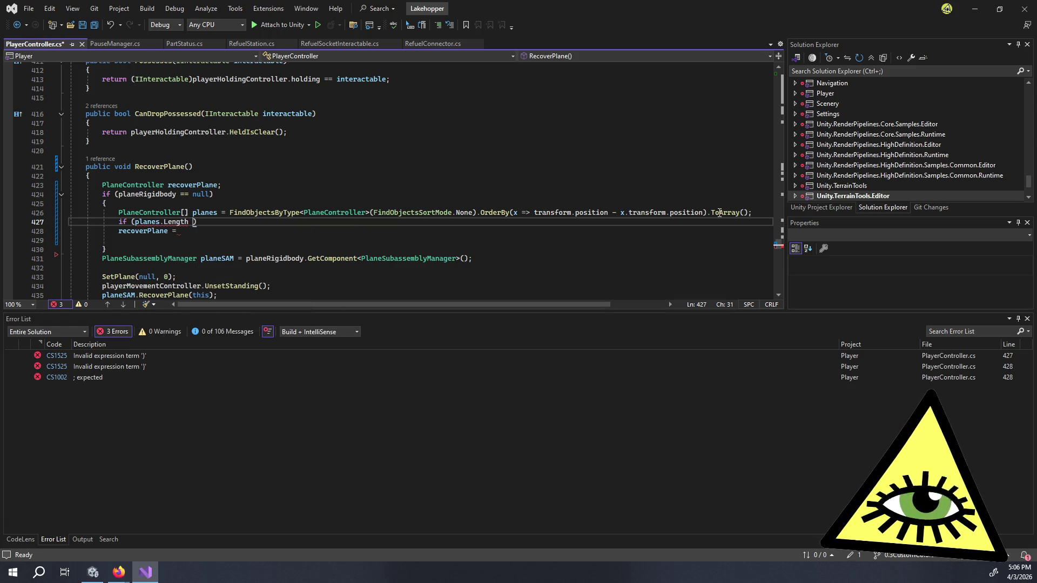
type("0")
key("Return")
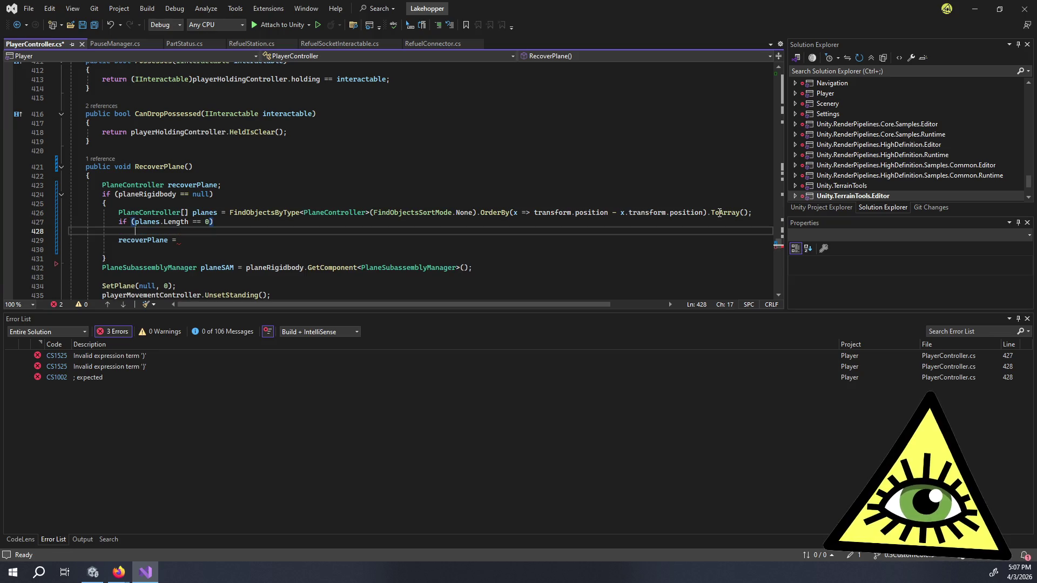
type("return;")
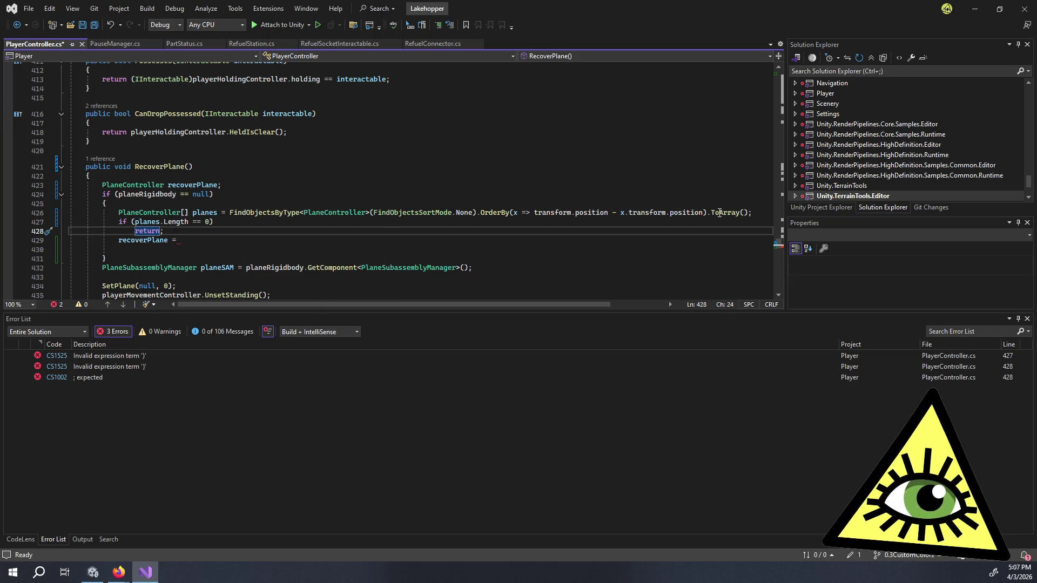
key("Return")
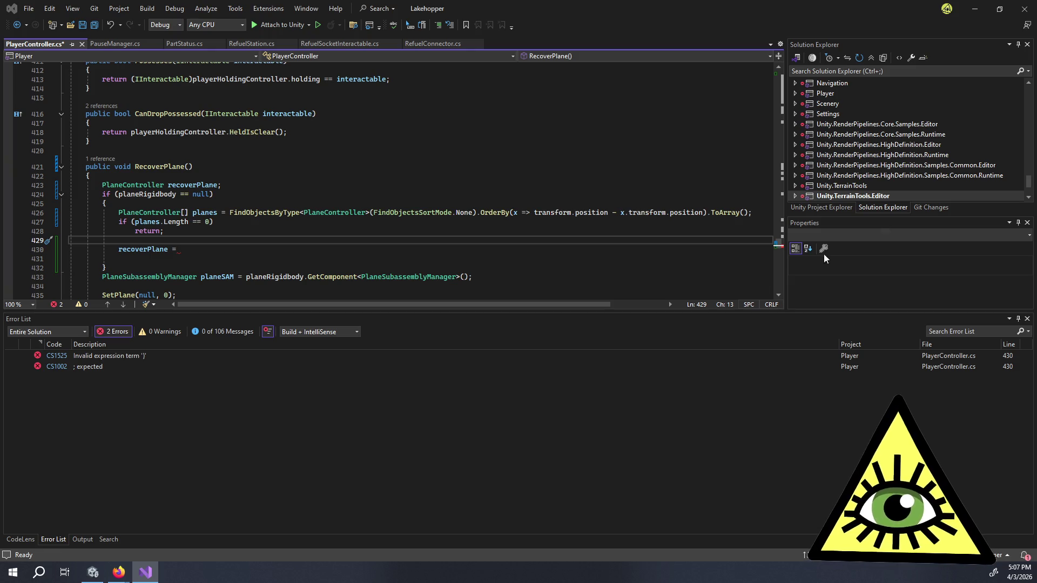
- Complete the assignment as 'recoverPlane = planes.First();' using IntelliSense
left_click(267, 249)
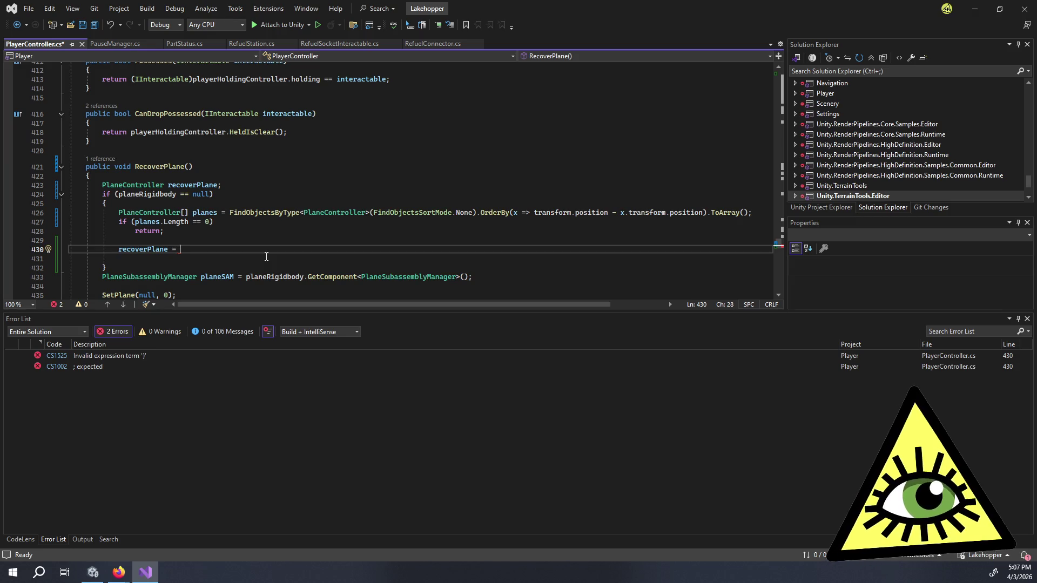
type("planee")
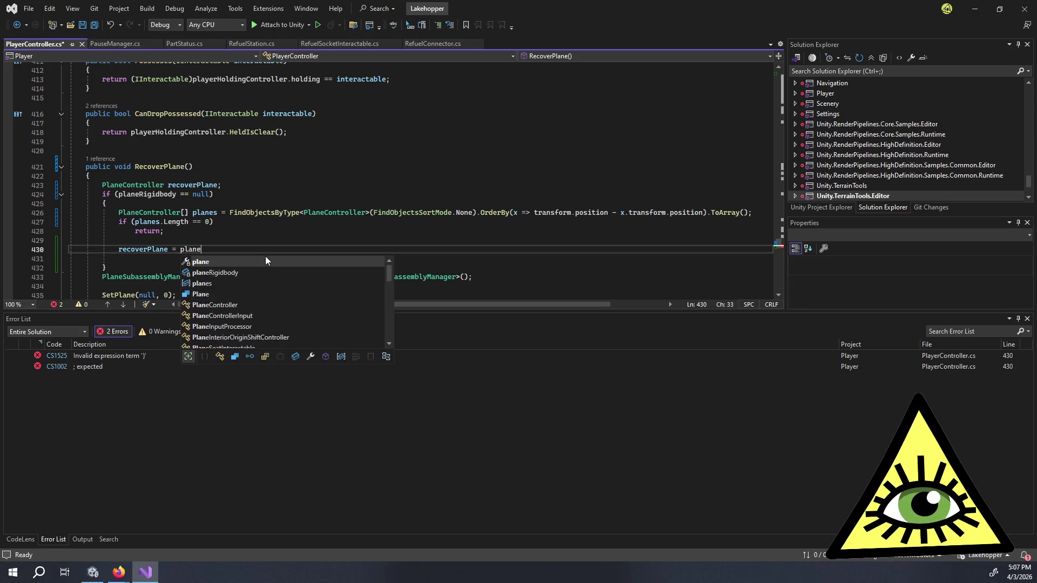
key("BackSpace")
type("s.First(")
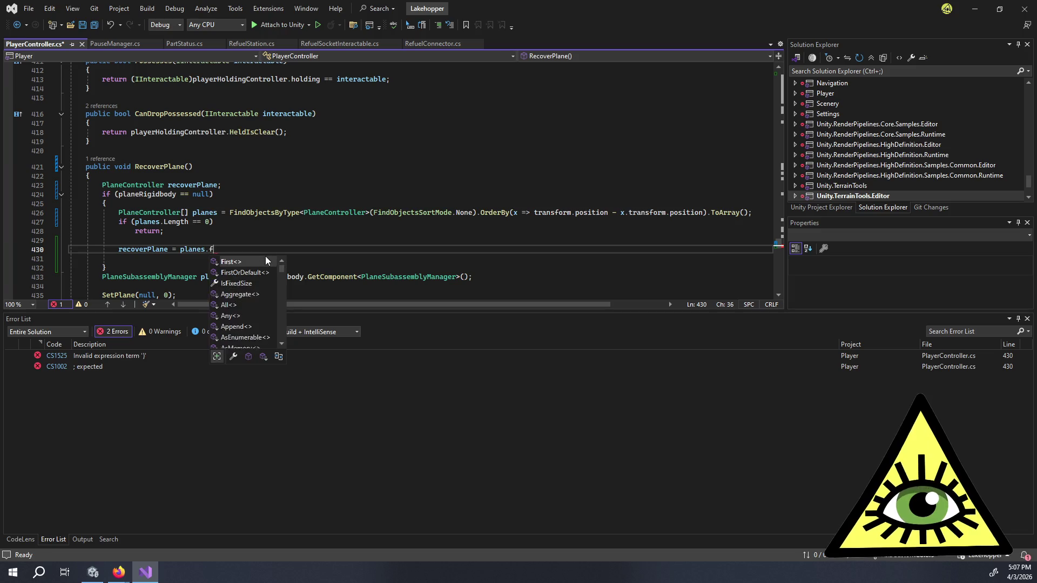
type(");")
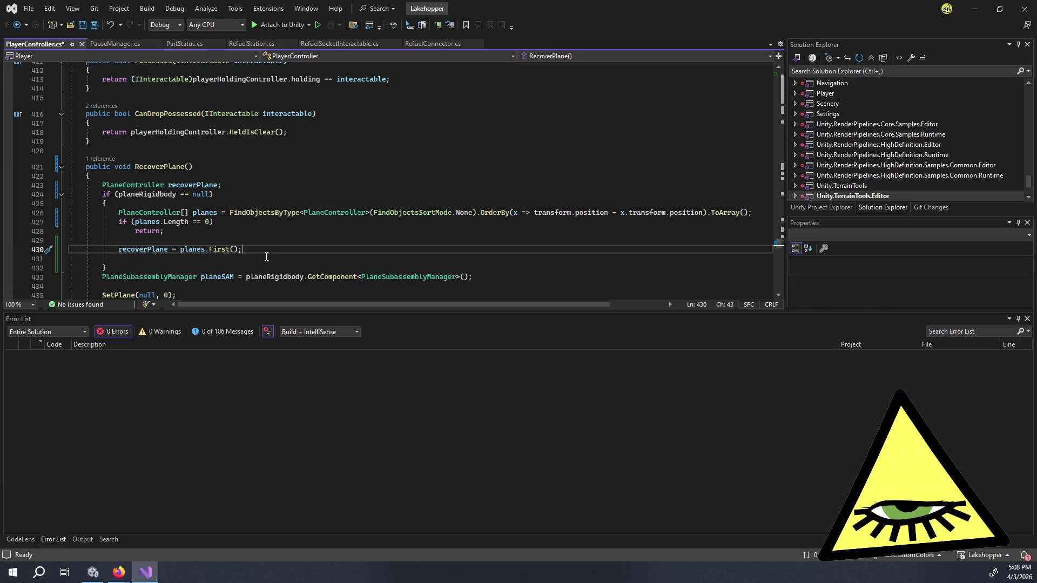
left_click(534, 212)
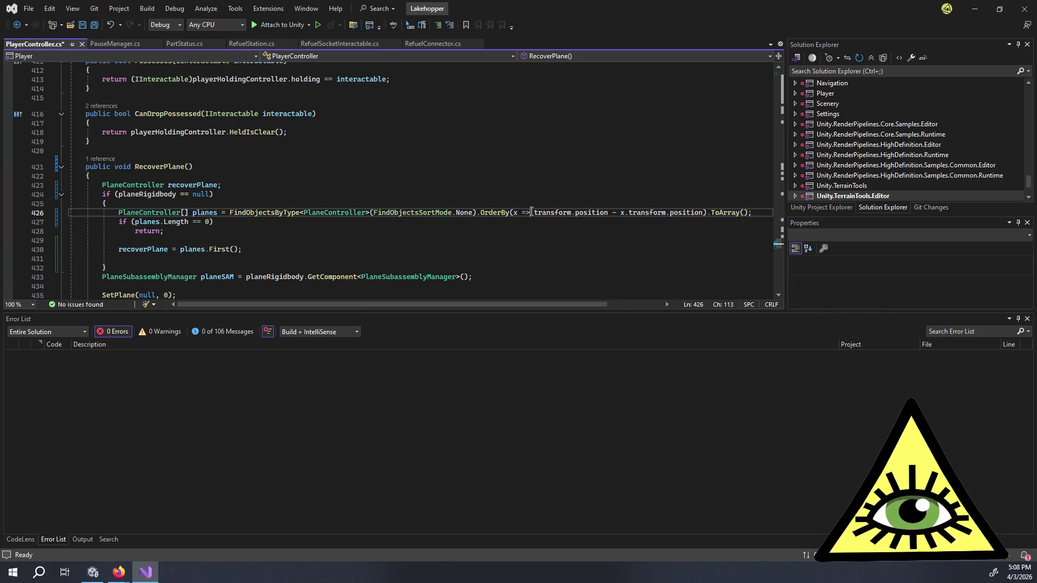
- Wrap the OrderBy lambda's position difference in parentheses and append '.magnitude'
type("(")
key("ctrl+Right")
key("ctrl+Right")
key("ctrl+Right")
key("ctrl+Right")
key("ctrl+Right")
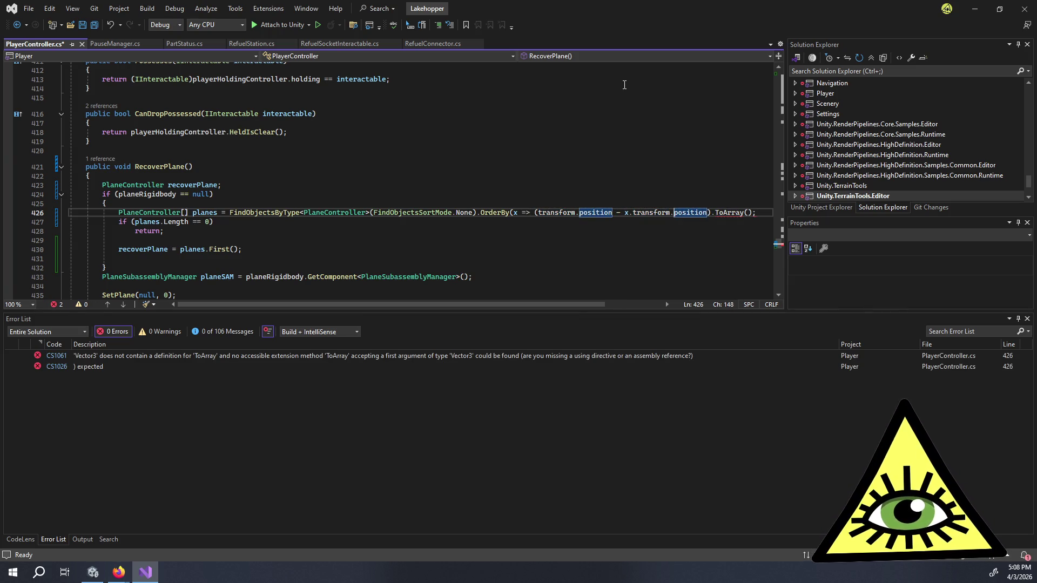
type(").magnitude).")
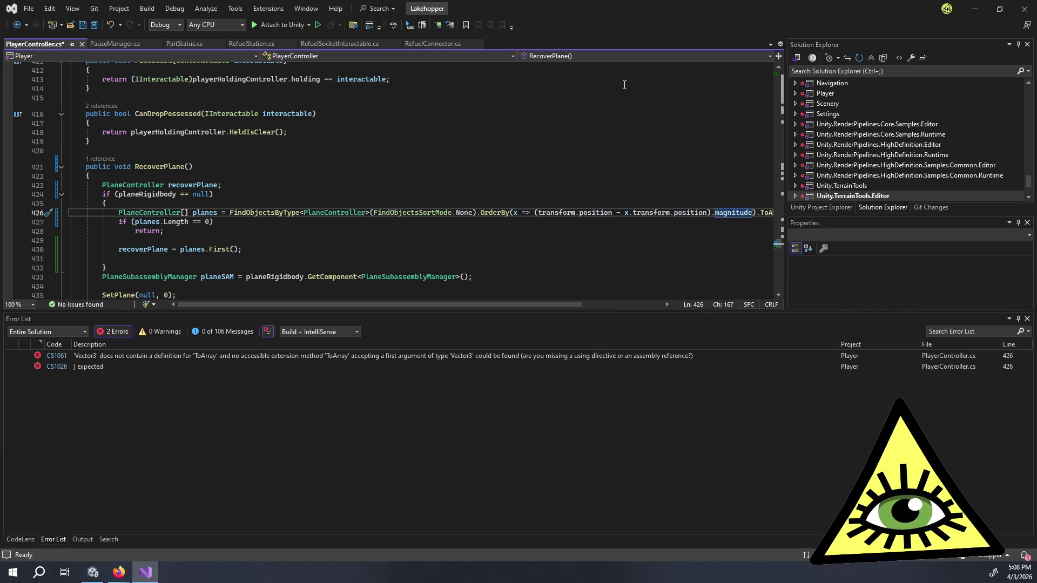
key("Down")
key("Down")
key("Down")
key("Down")
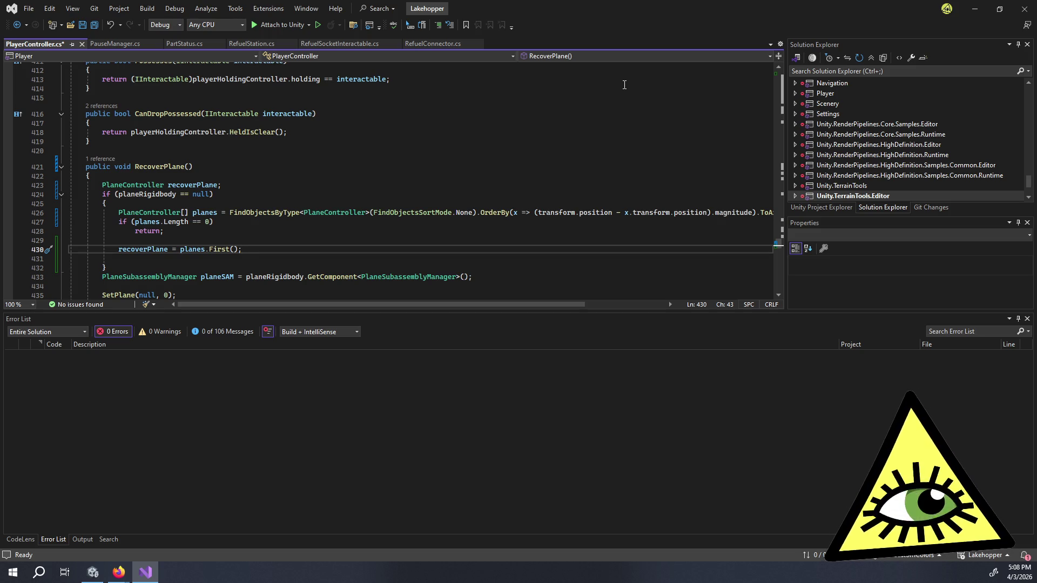
- Remove the stray blank line and open an else block after the early-return if
key("Down")
key("BackSpace")
key("Down")
key("Down")
key("Up")
key("End")
key("Return")
type("else")
key("Return")
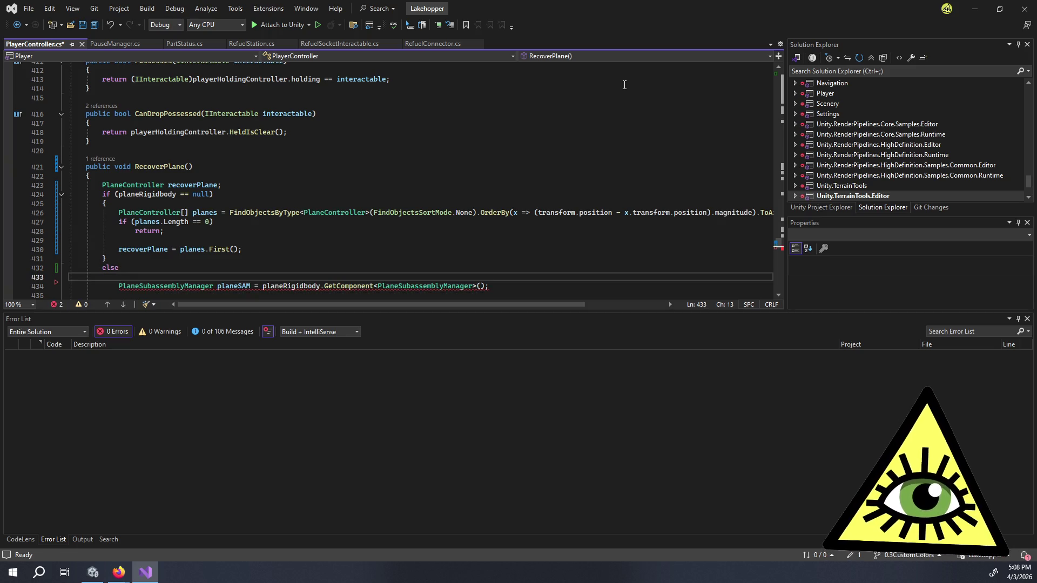
type("{")
key("Return")
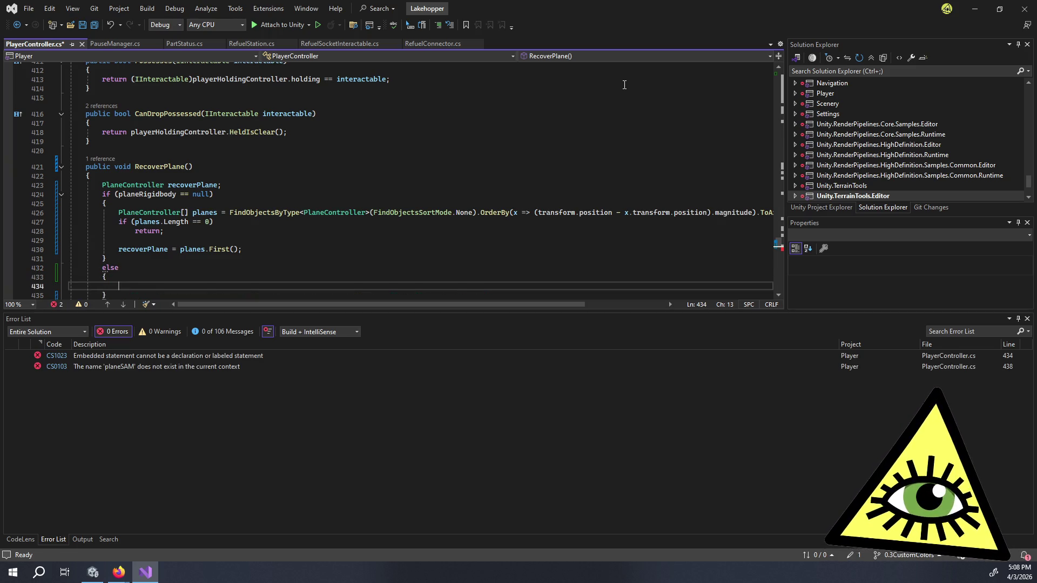
- In the else body, assign planeRigidbody.GetComponent<PlaneController>() to the recovered plane variable
type("rec =")
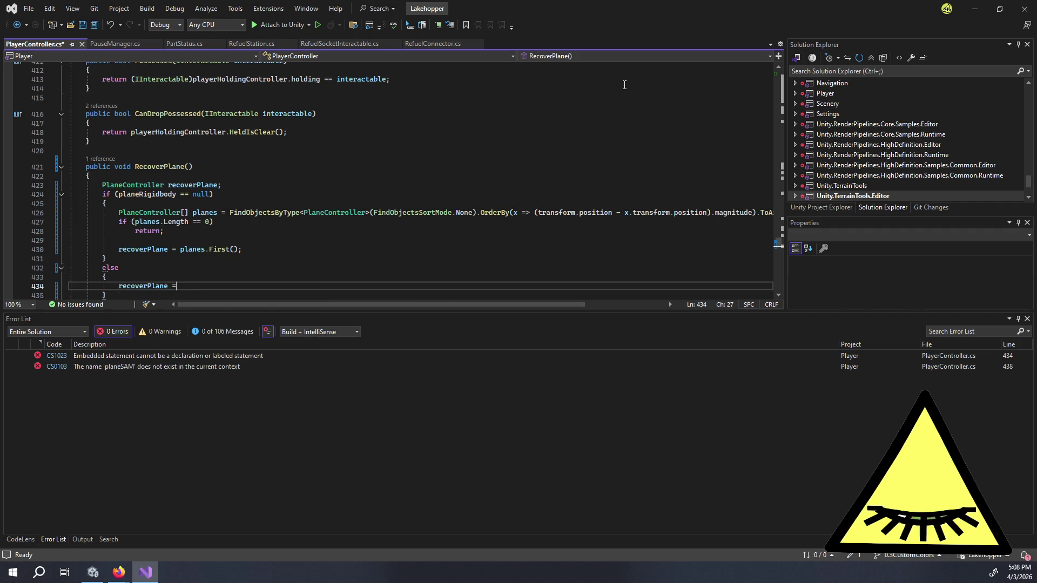
type("plan")
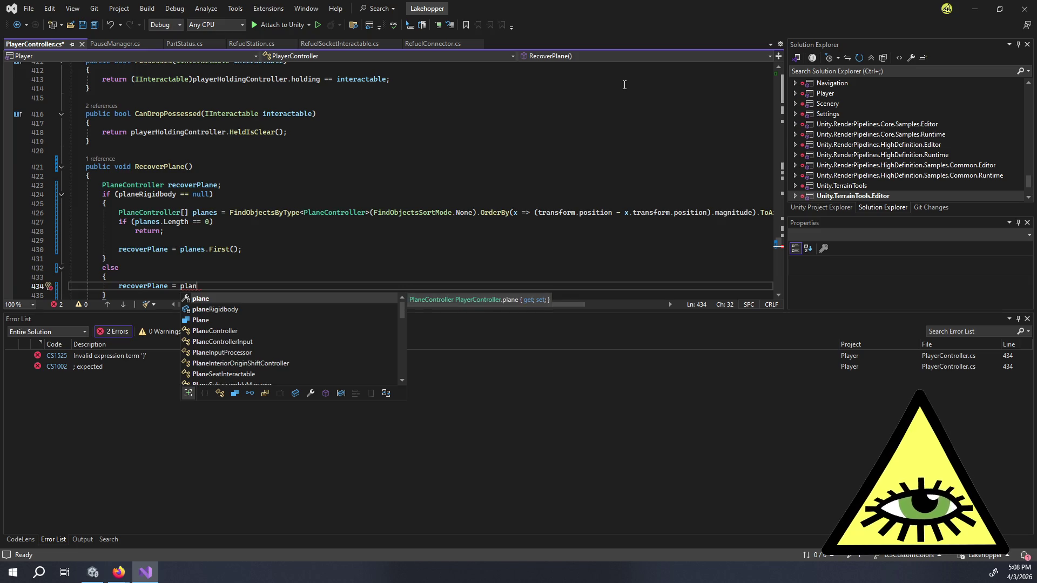
key("Down")
key("Tab")
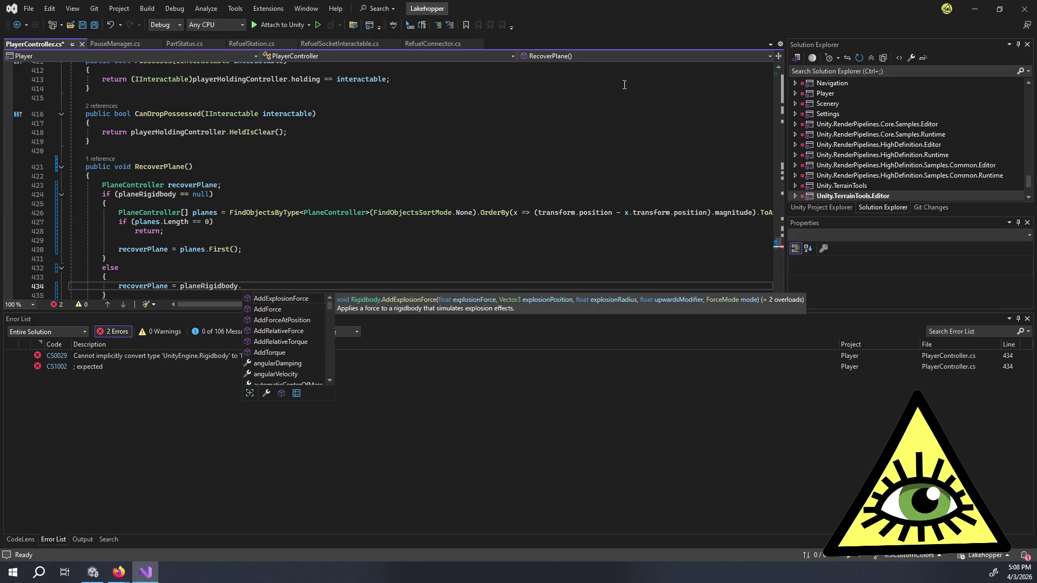
key("ctrl+BackSpace")
type("plane")
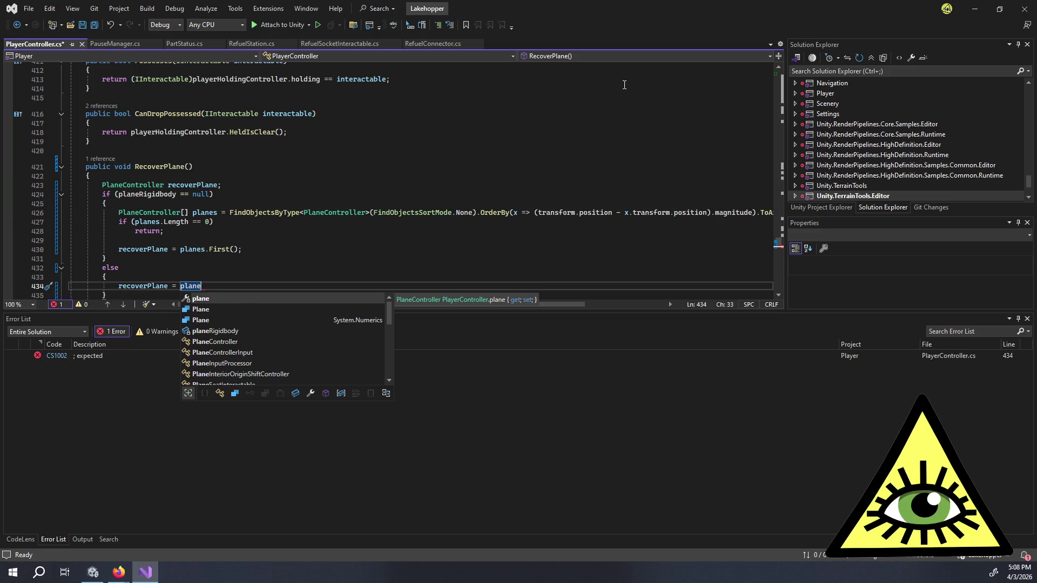
type("Rigidbody.GetComponent<Plane>")
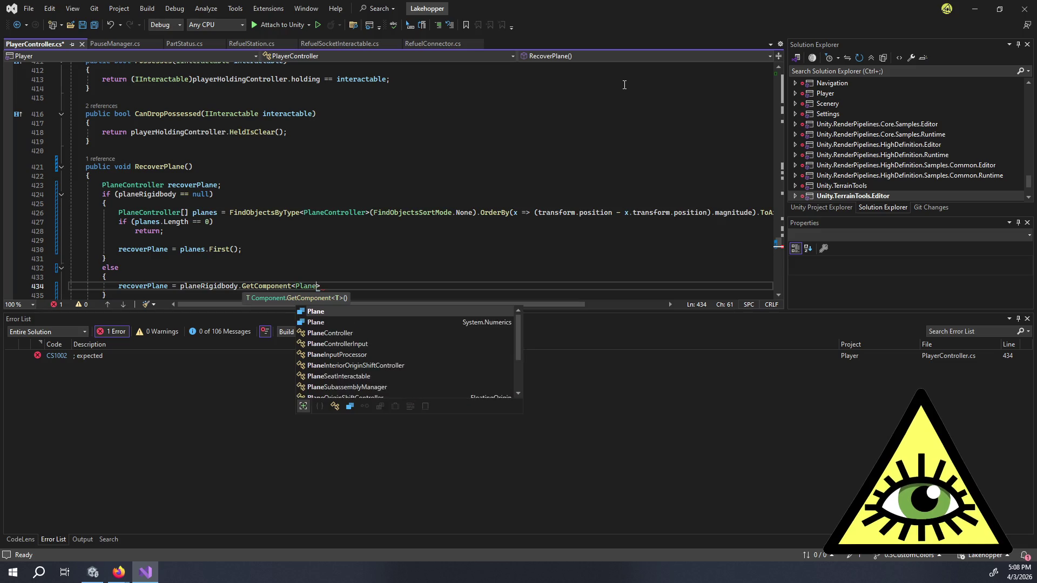
type("Controller>();")
- Fix the planeSAM line's indentation and replace planeRigidbody there with recoverPlane
scroll(472, 214, "down", 1)
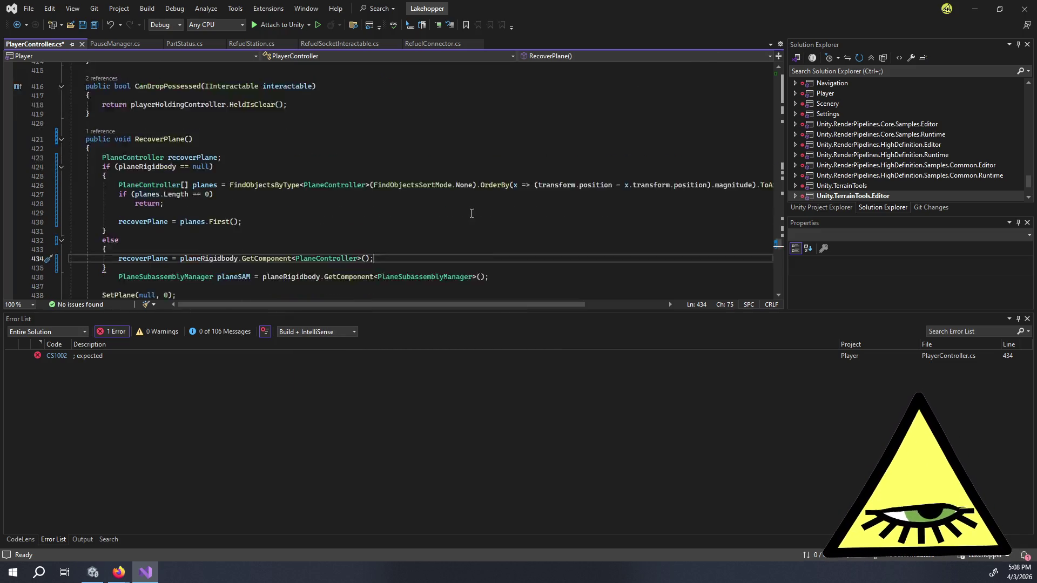
scroll(465, 214, "down", 3)
left_click(119, 194)
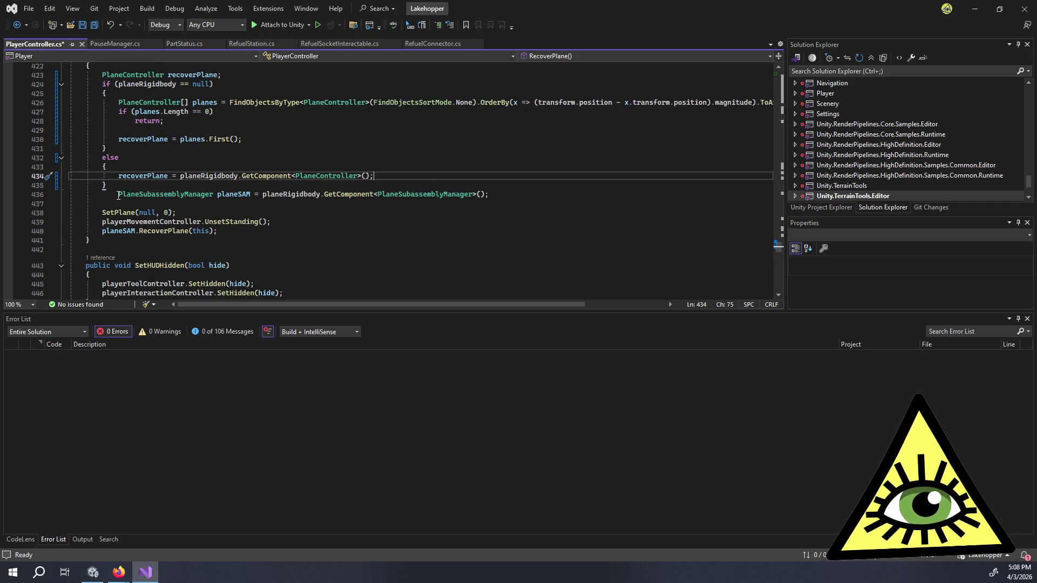
key("BackSpace")
key("BackSpace")
key("BackSpace")
key("BackSpace")
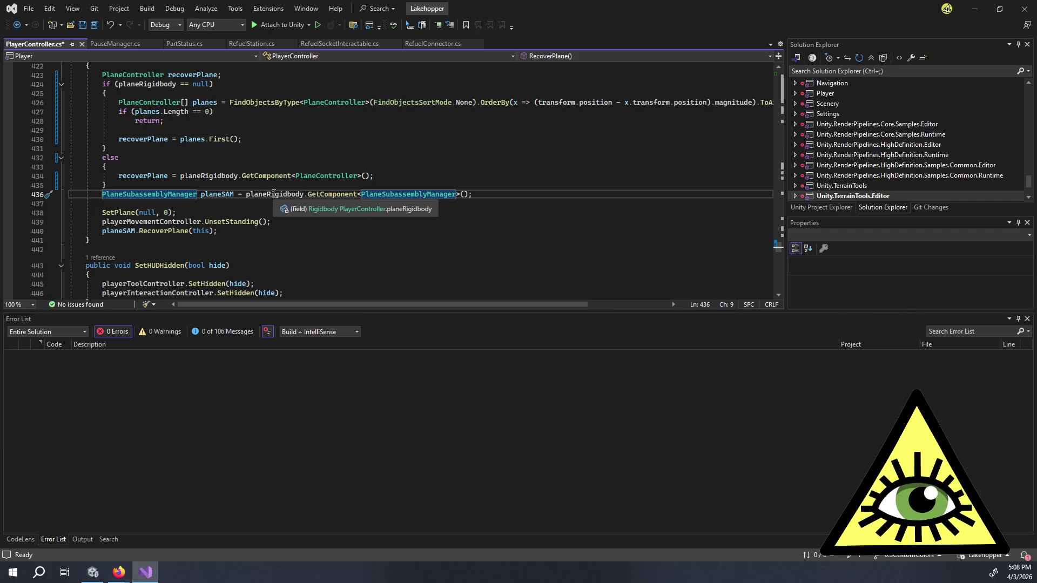
double_click(255, 194)
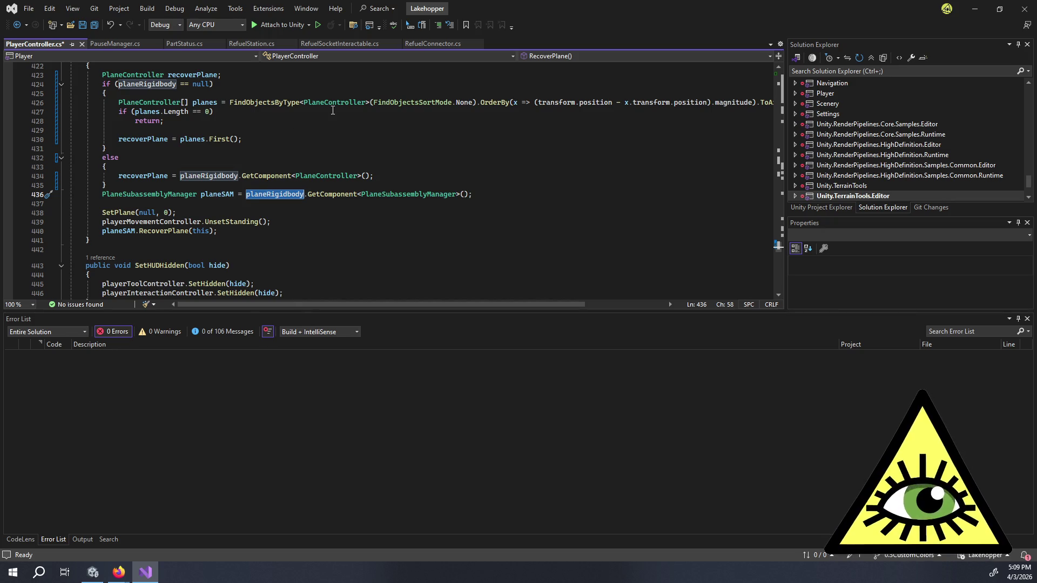
type("rec")
key("Tab")
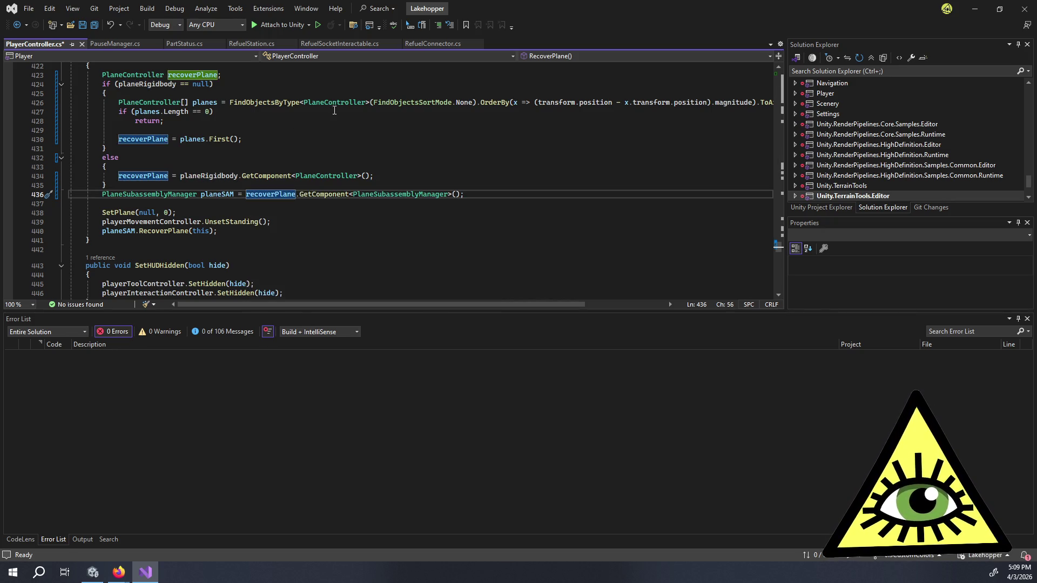
- Inspect planeSAM and the SetPlane call, then add a blank line after recoverPlane = planes.First()
double_click(220, 194)
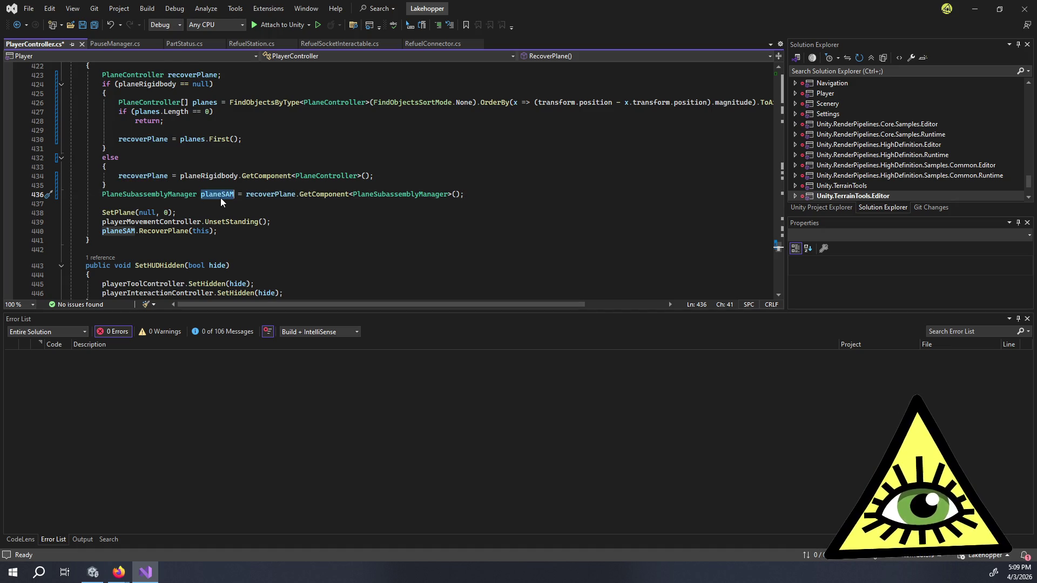
double_click(122, 213)
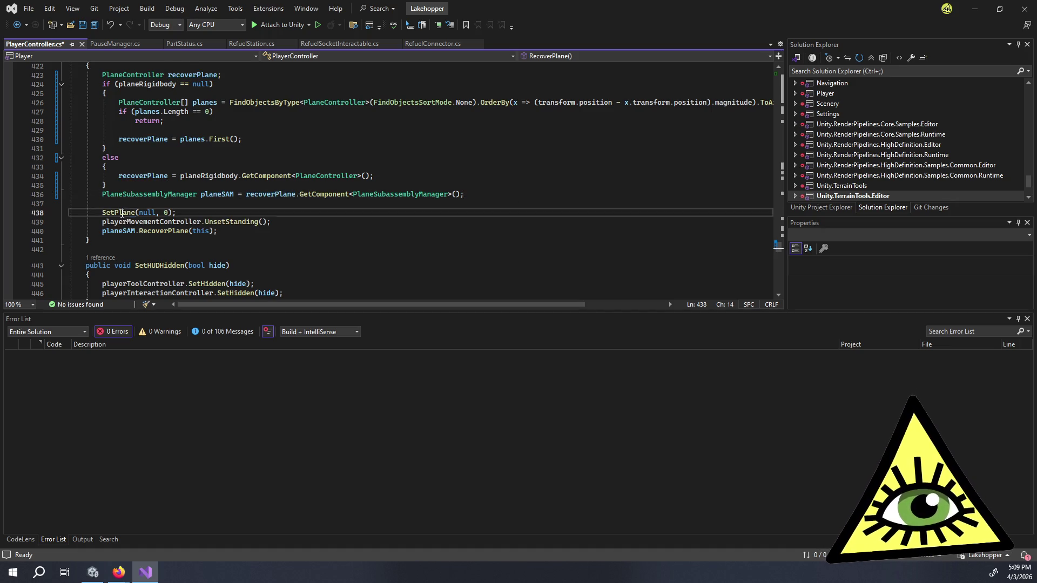
left_click(217, 210)
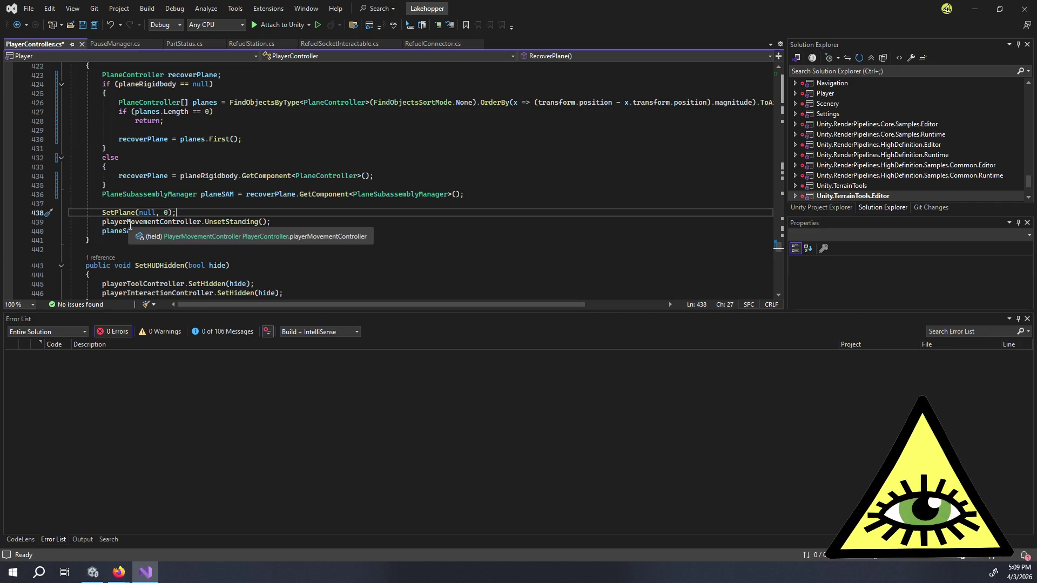
left_click(290, 220)
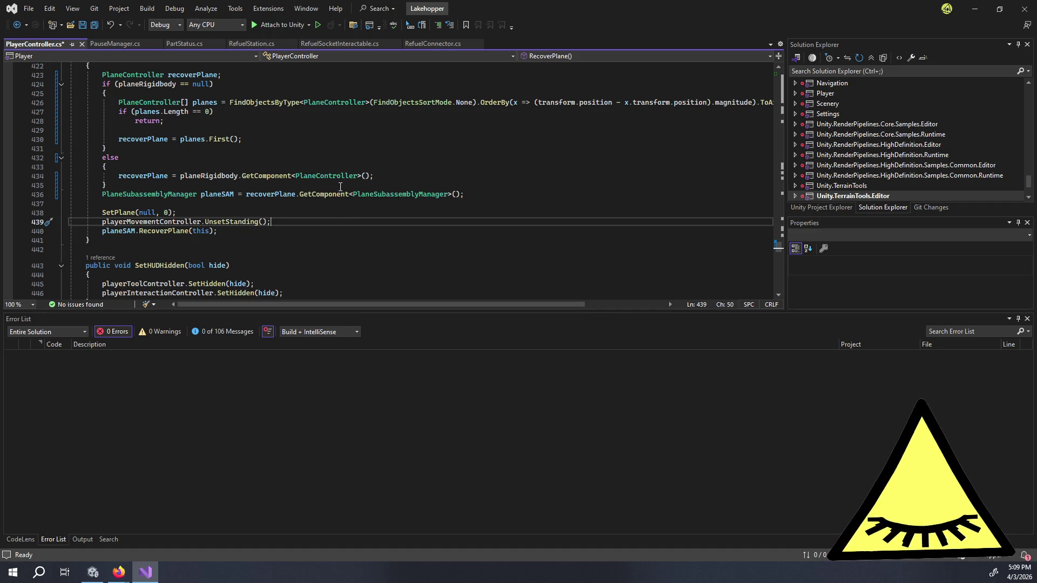
key("Up")
key("Up")
key("Up")
key("Up")
key("Return")
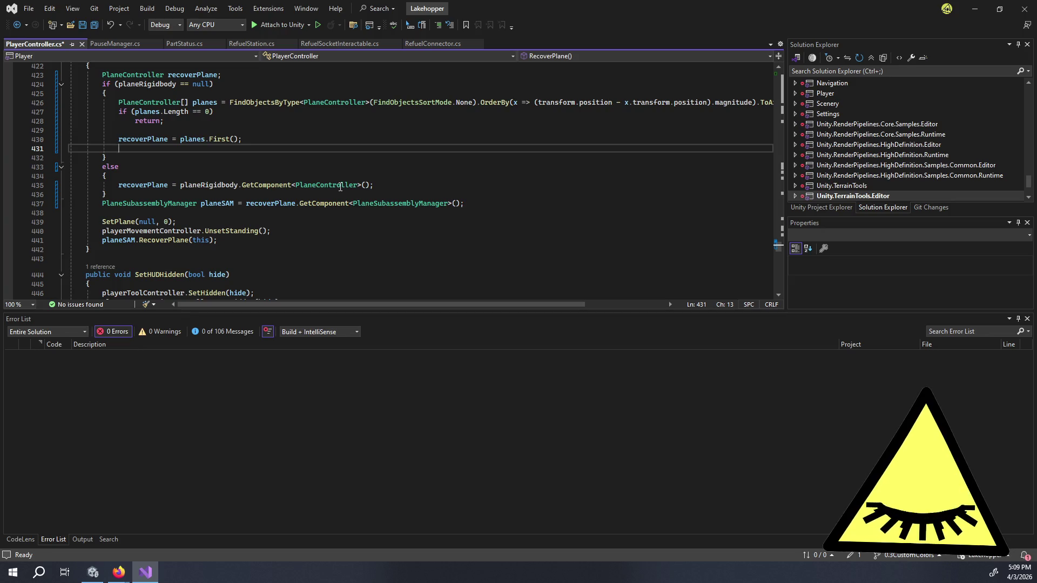
- Add 'transform.position = recoverPlane.transform.position;' and save PlayerController.cs
type("t")
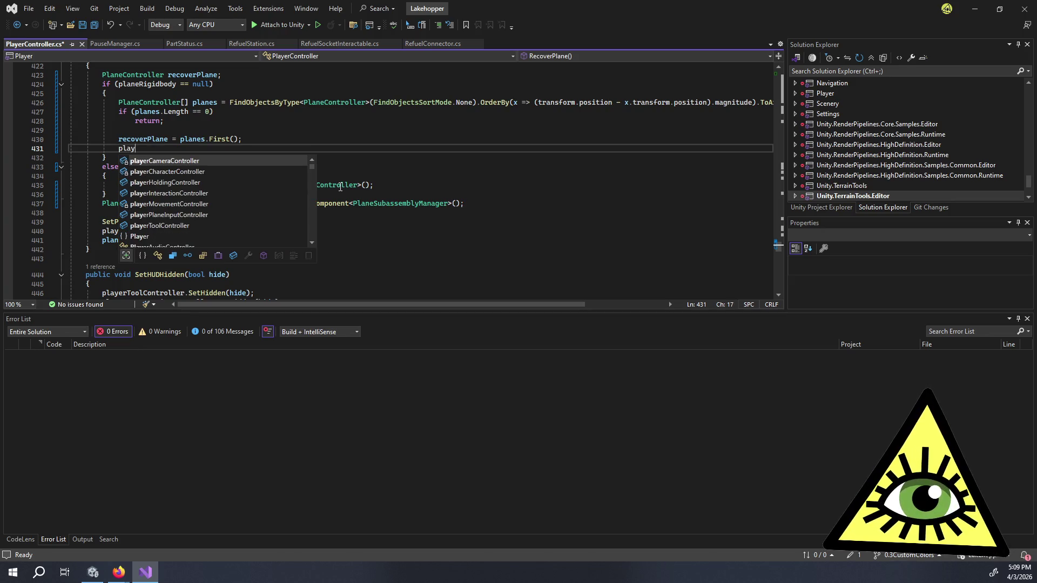
type("ra")
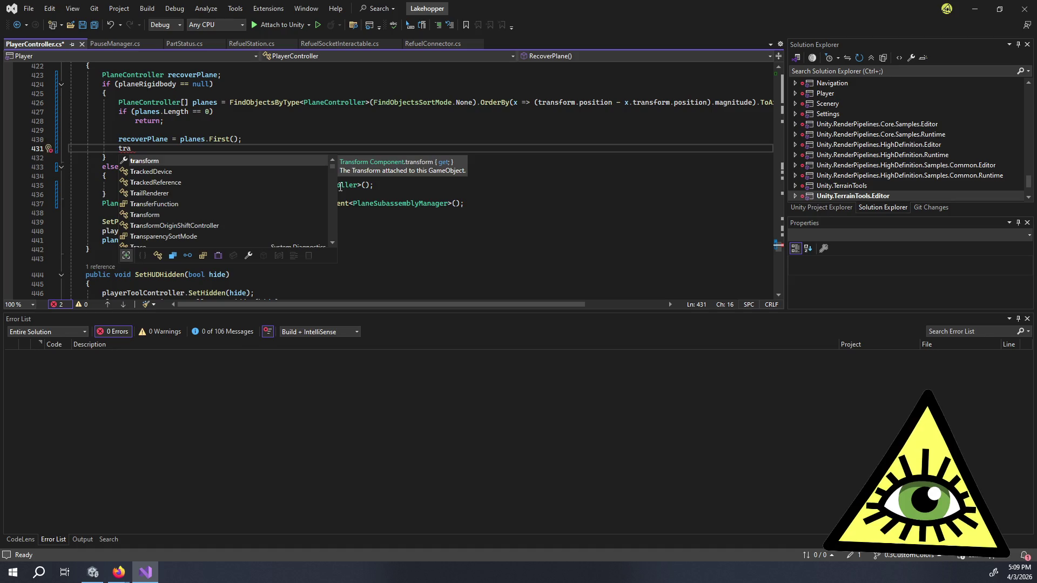
type("nsform.position = ")
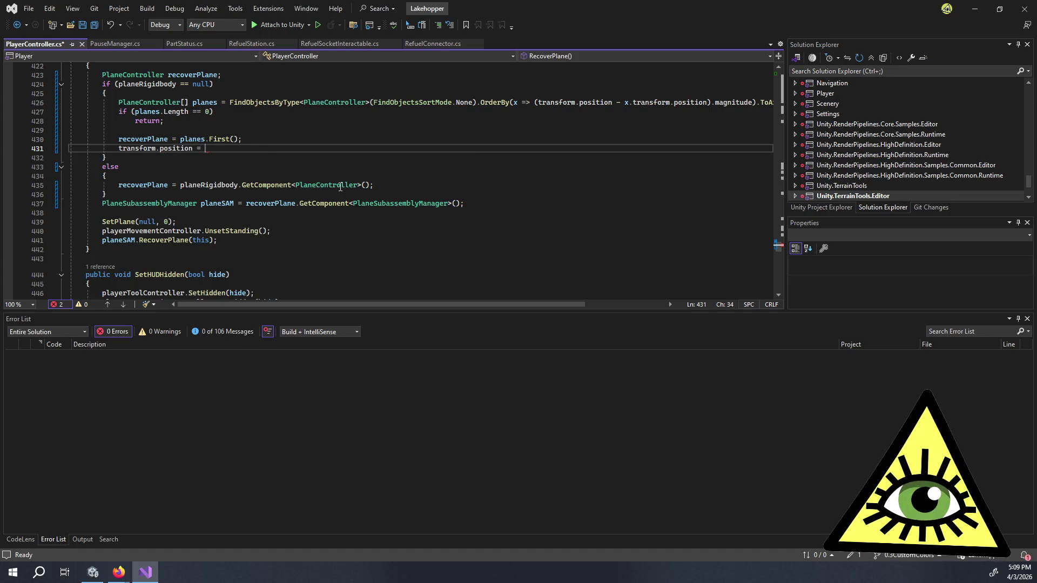
type("rec")
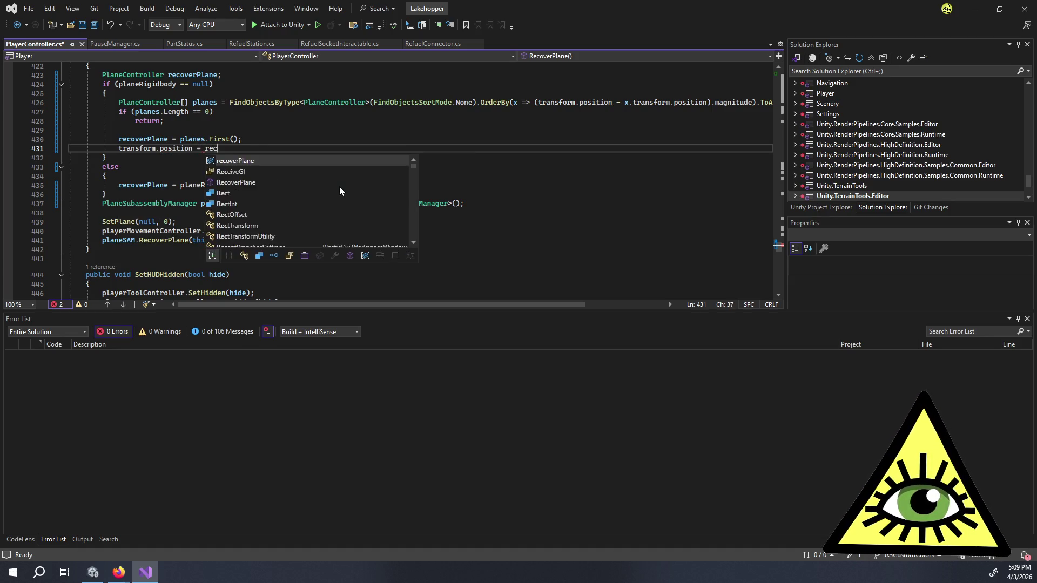
type("overPlane.transform.pos")
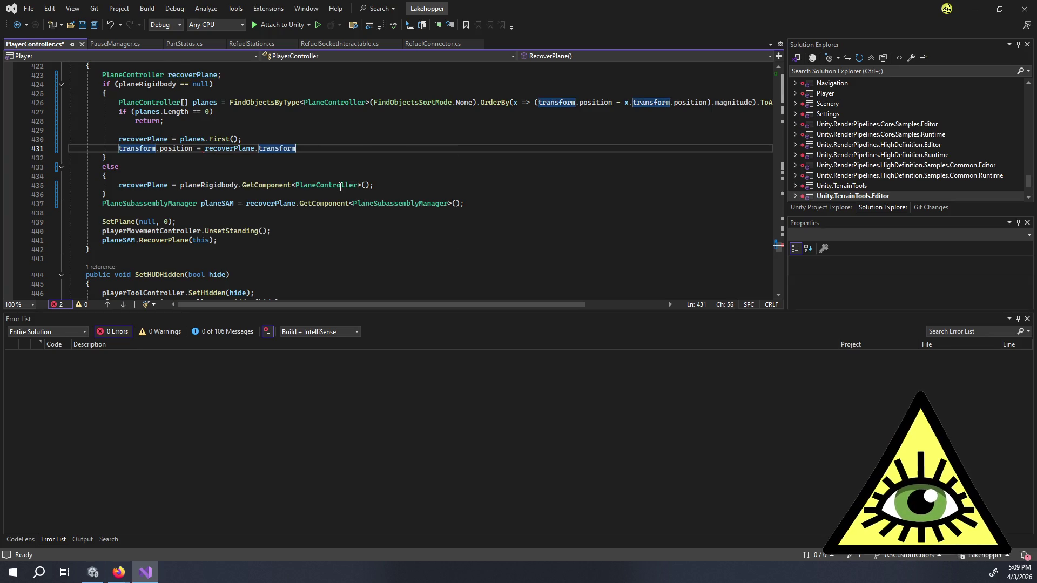
key("Tab")
type(";")
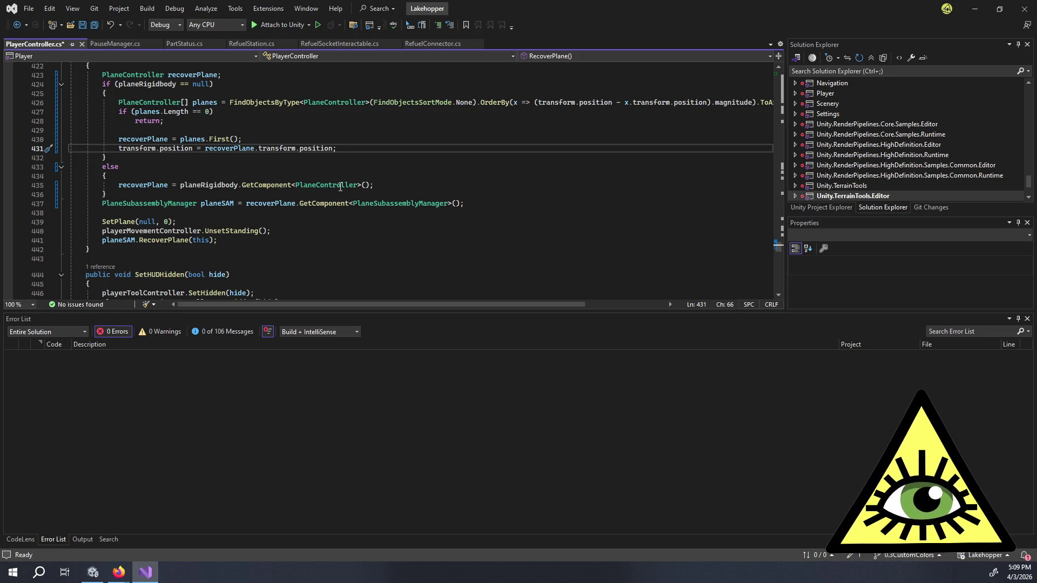
key("ctrl+s")
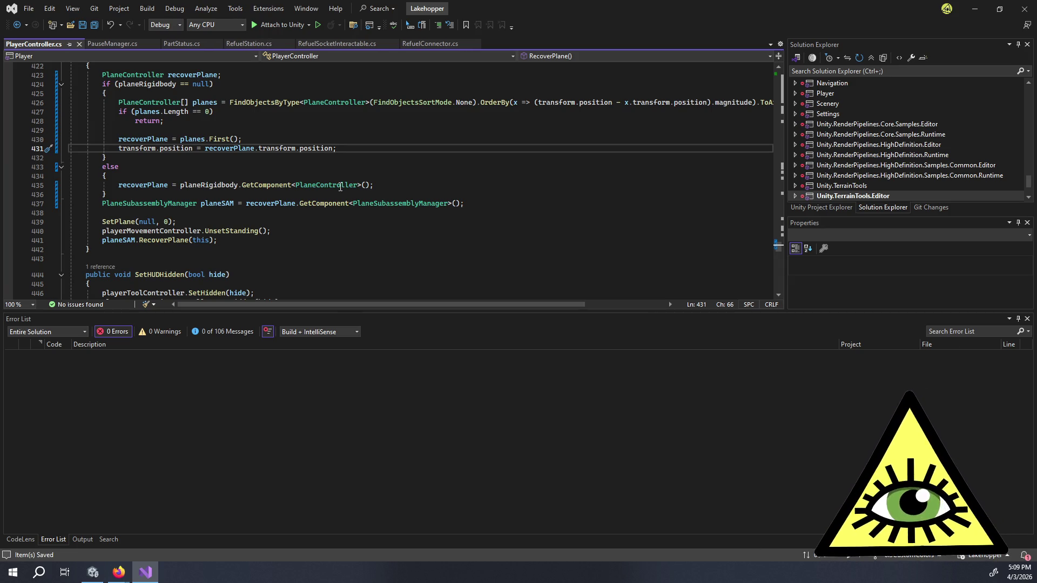
- Highlight the RecoverPlane references and put the caret on UnsetStanding
left_click(289, 250)
left_click(246, 241)
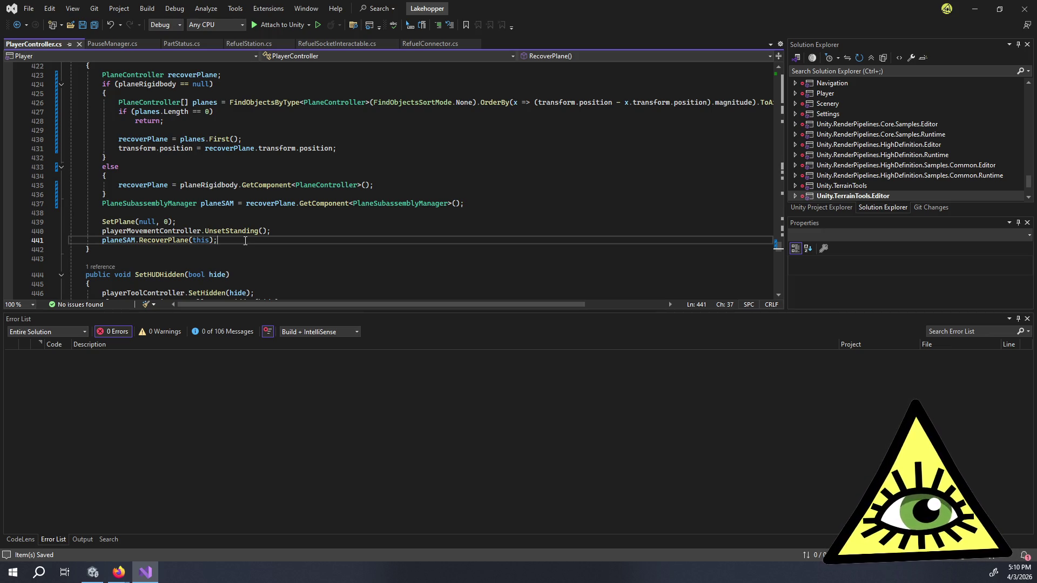
left_click(190, 240)
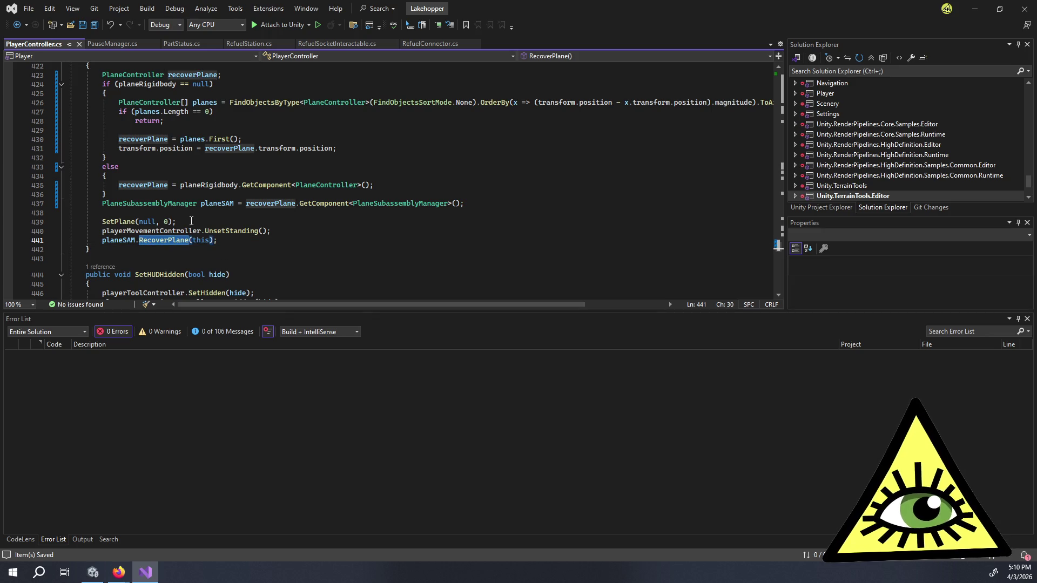
left_click(254, 231)
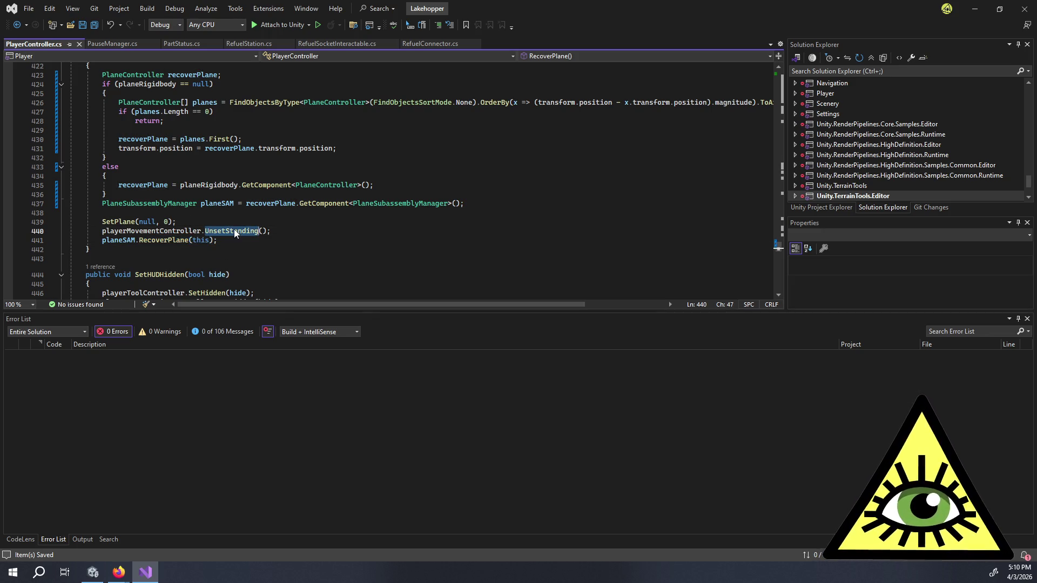
- Go to the UnsetStanding definition and read through its code
key("F12")
scroll(232, 183, "down", 2)
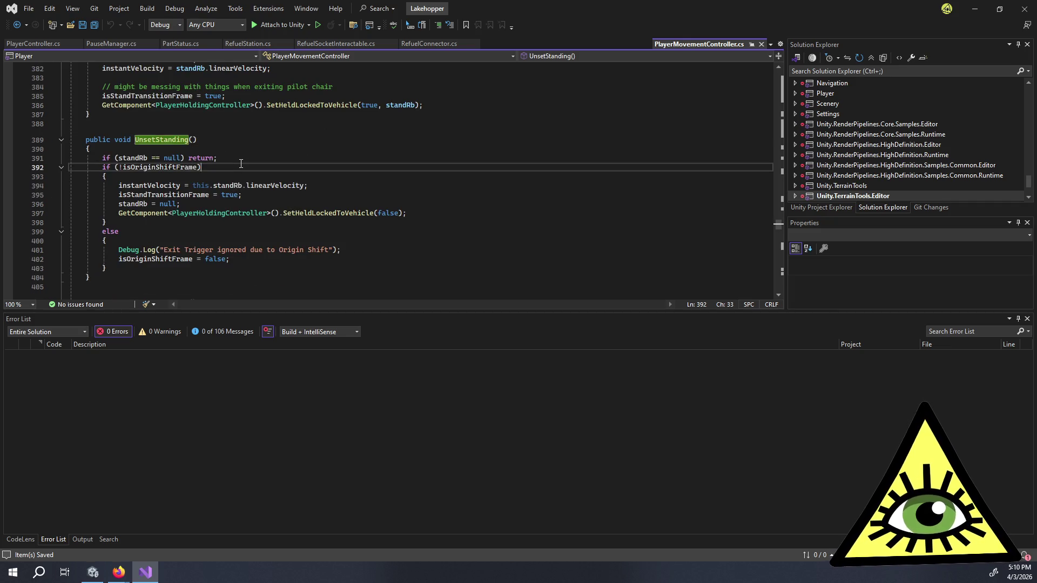
left_click(236, 158)
left_click(228, 170)
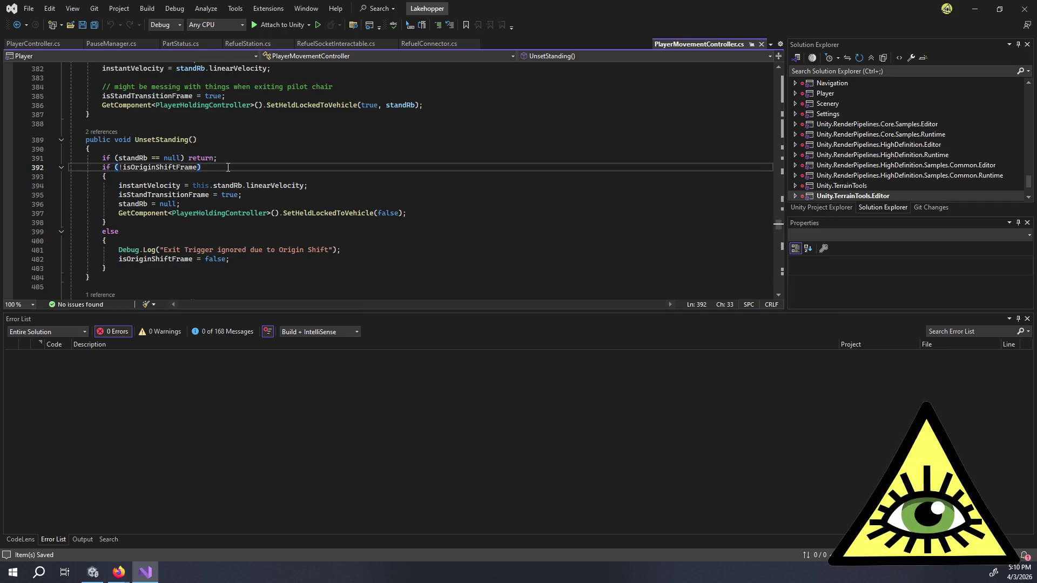
scroll(229, 171, "down", 1)
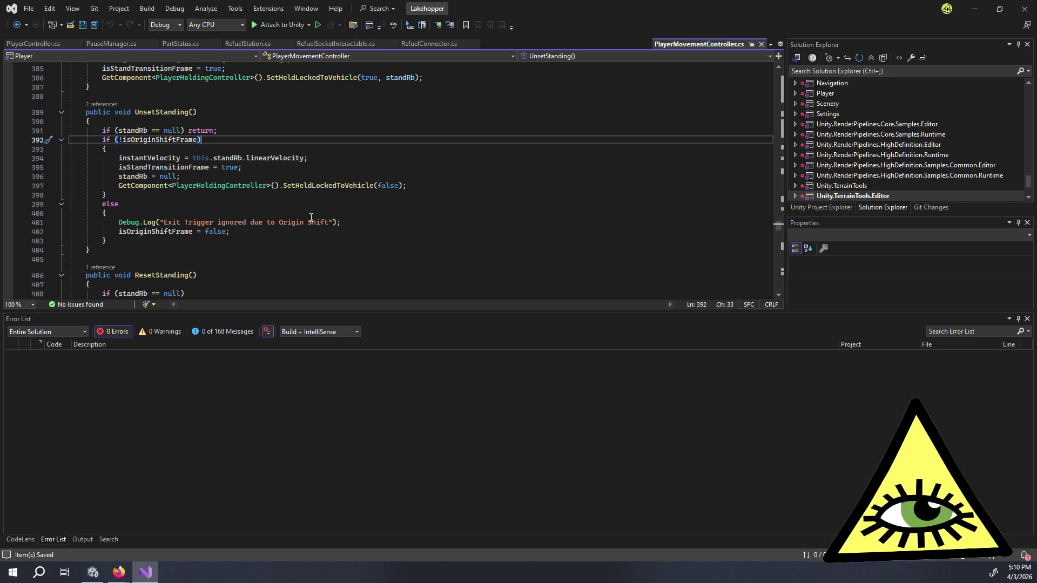
scroll(311, 218, "down", 5)
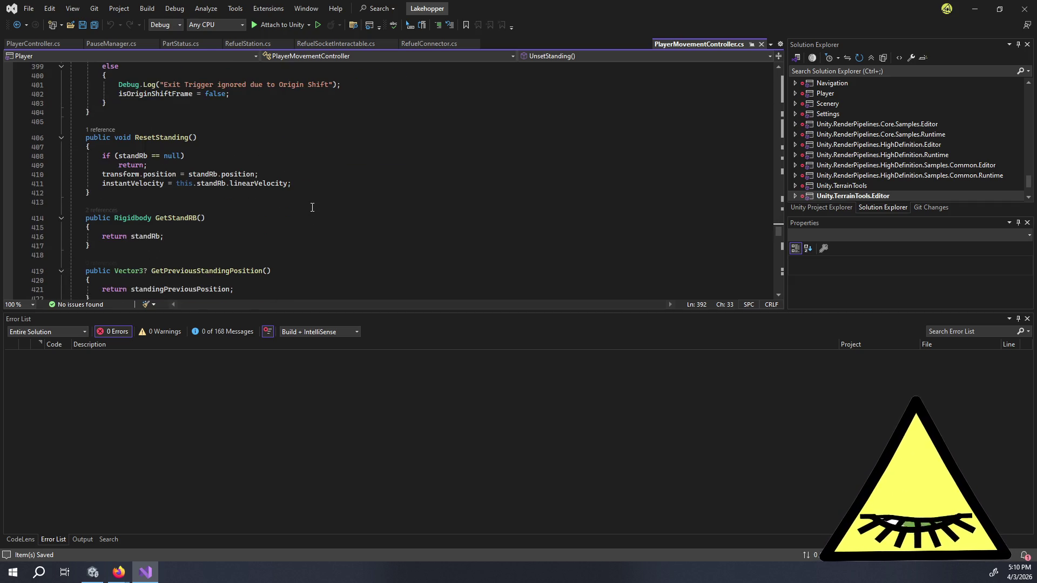
scroll(313, 210, "down", 3)
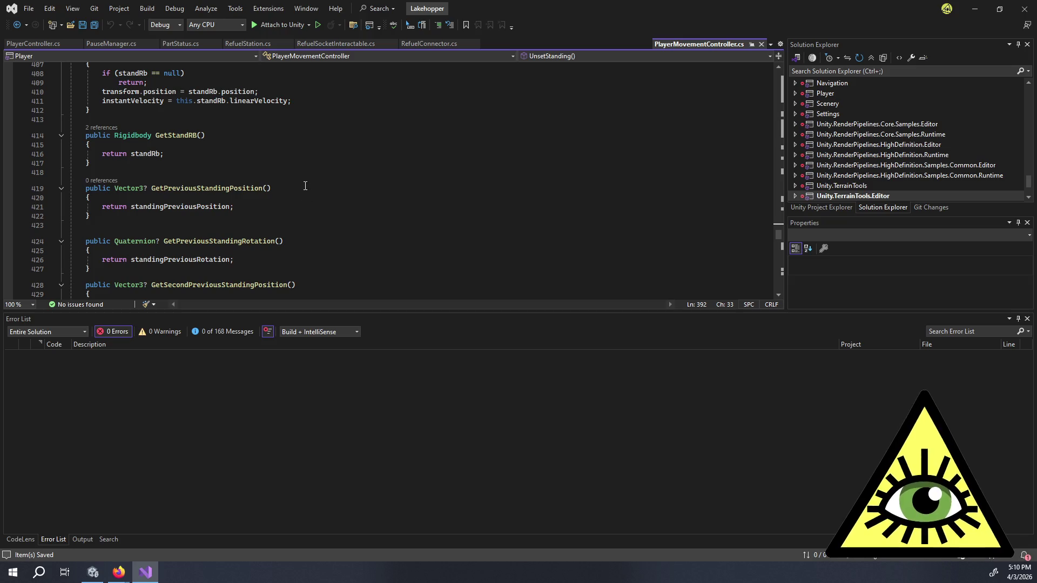
- From PlayerController.cs, open PlaneSubassemblyManager's RecoverPlane definition, then return to Unity
left_click(10, 44)
left_click(271, 244)
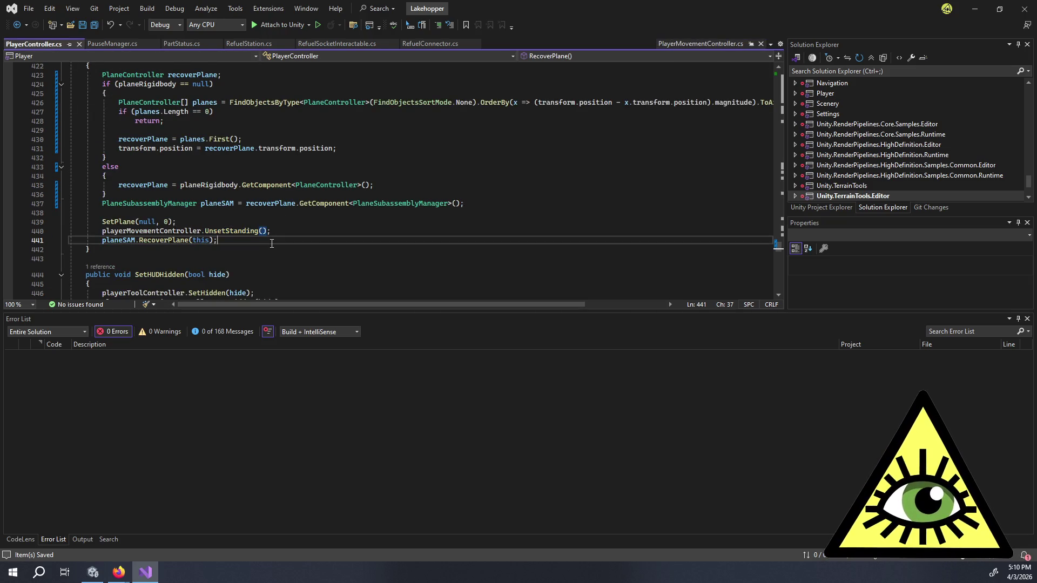
scroll(270, 240, "down", 2)
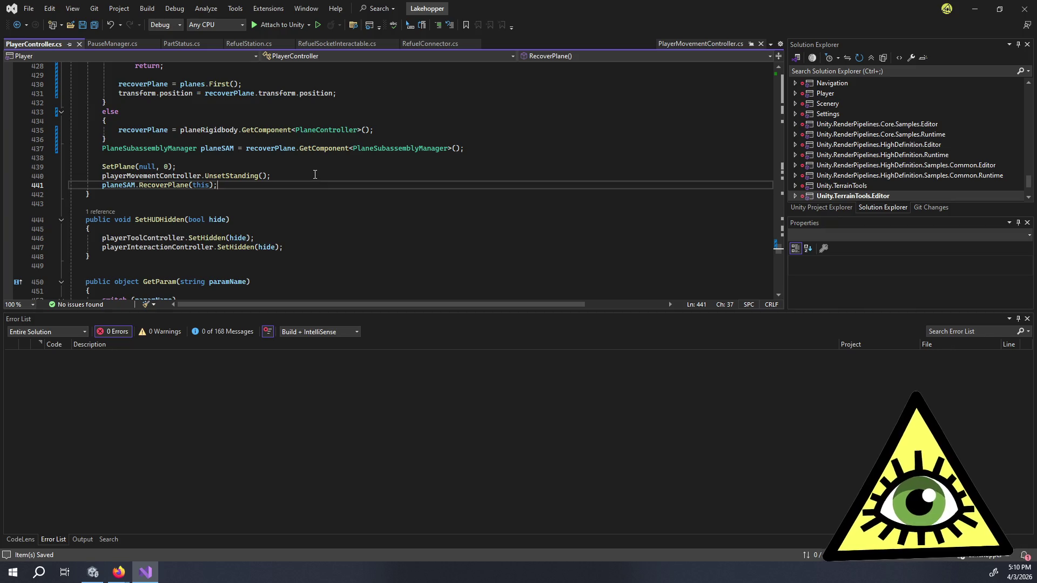
left_click(162, 185, "ctrl")
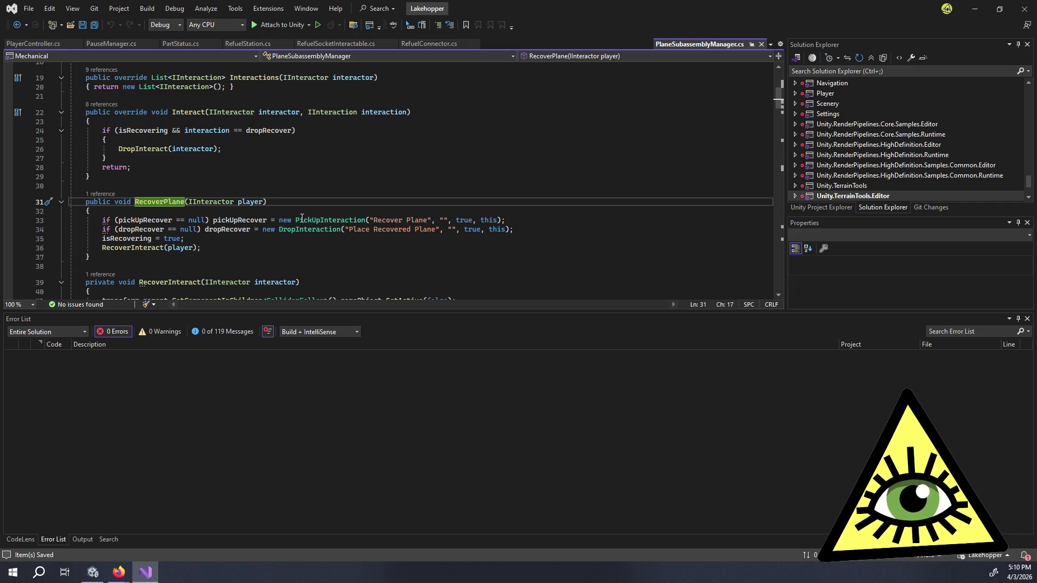
left_click(93, 572)
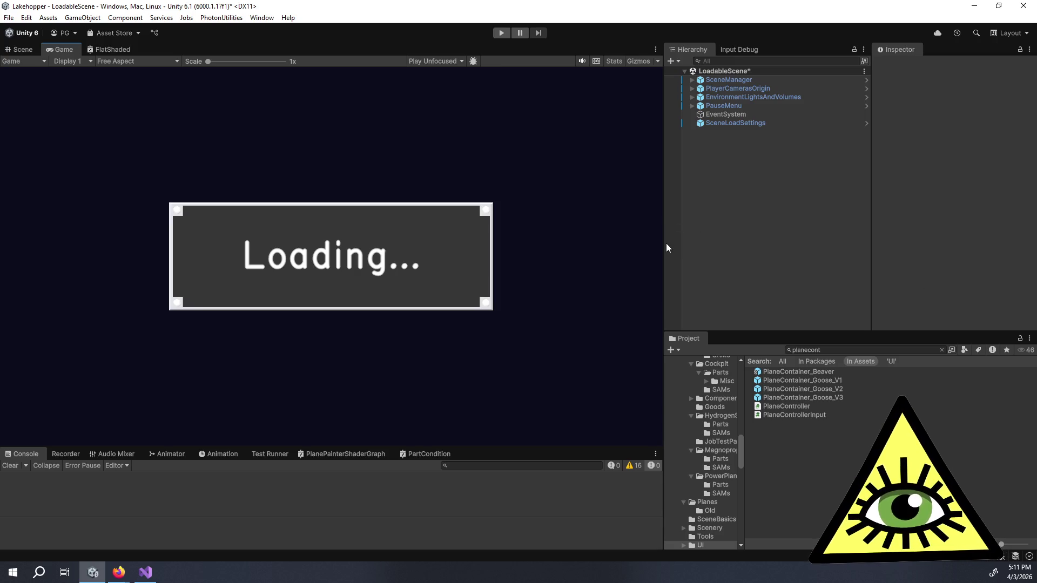
- Enlarge the Game view by dragging its side and bottom splitters outward
left_click_drag(664, 244, 791, 259)
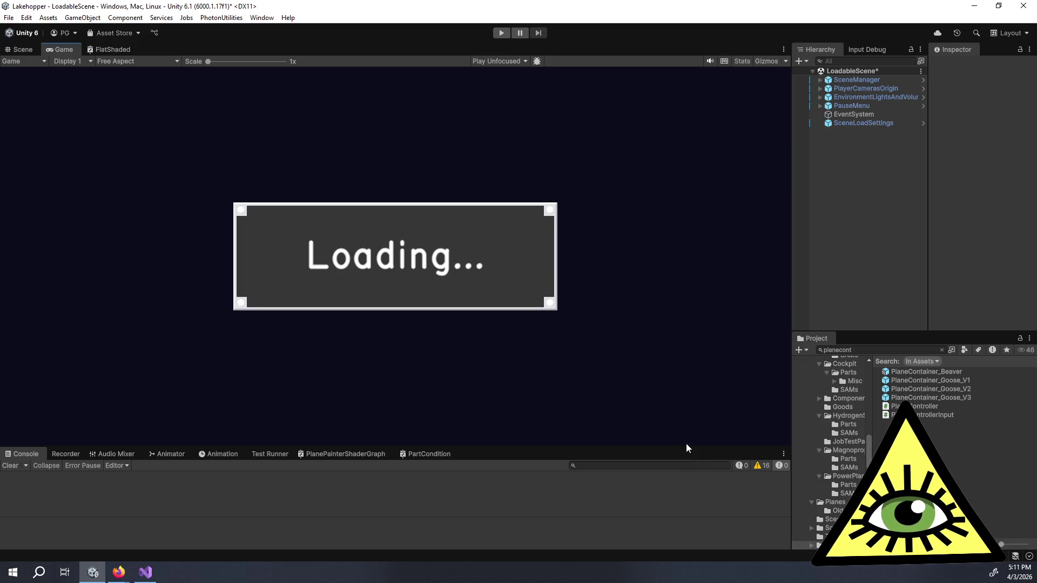
left_click_drag(686, 450, 691, 475)
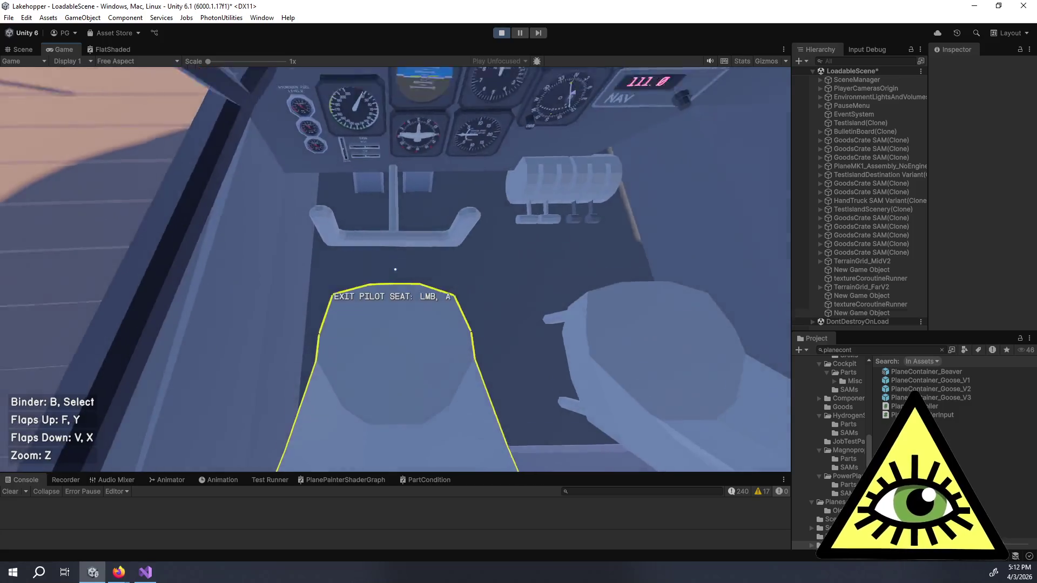
- Recover the plane from the pause menu, drop it, and take the pilot seat
key("Escape")
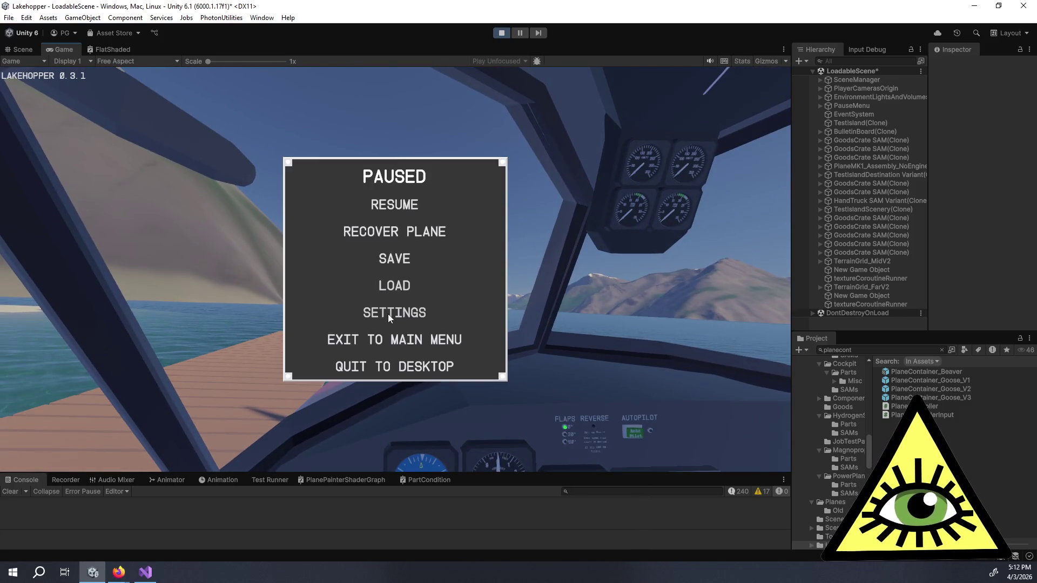
left_click(393, 230)
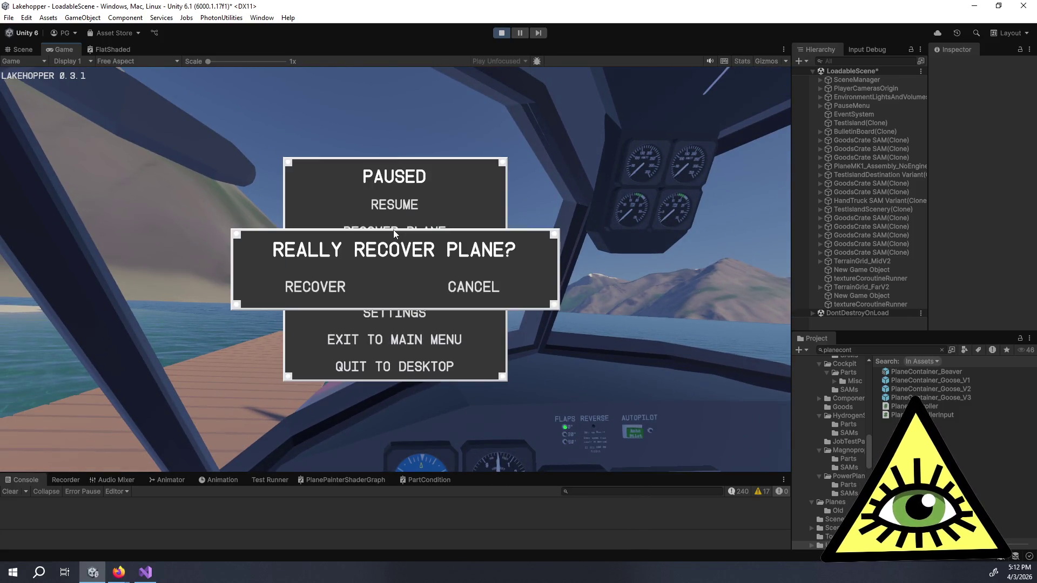
left_click(334, 288)
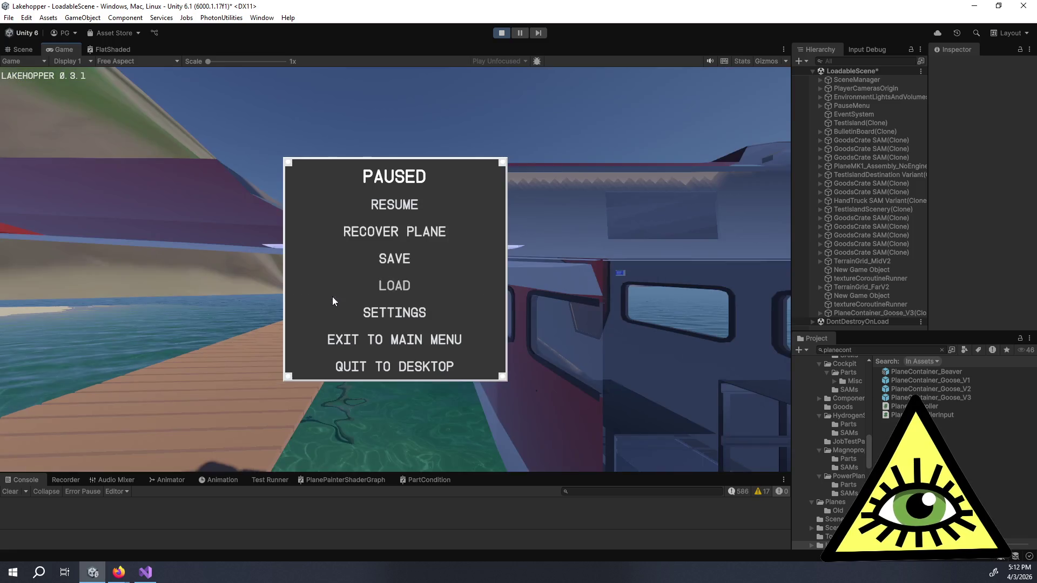
left_click(394, 206)
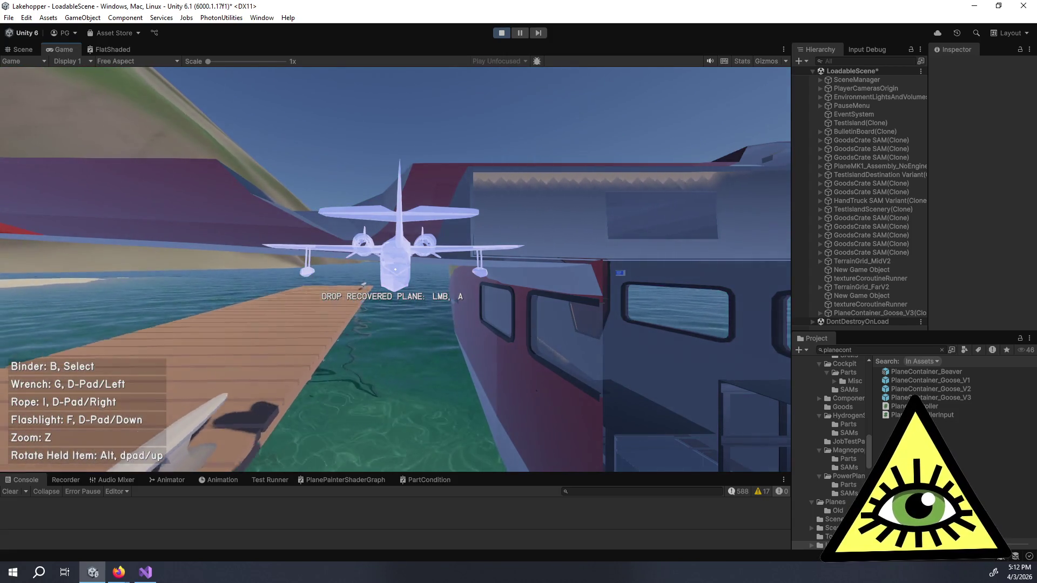
left_click(395, 269)
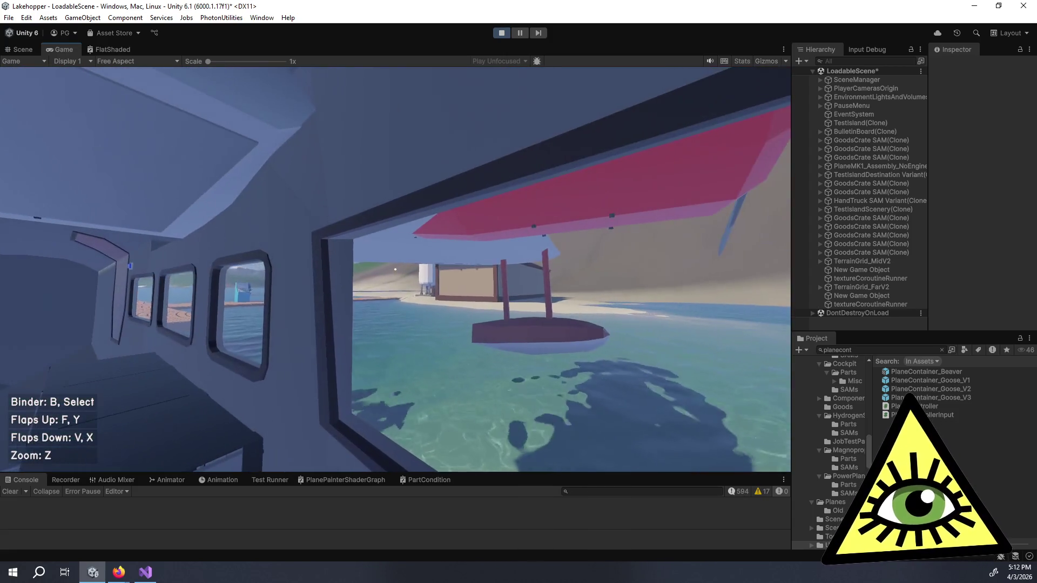
left_click(394, 269)
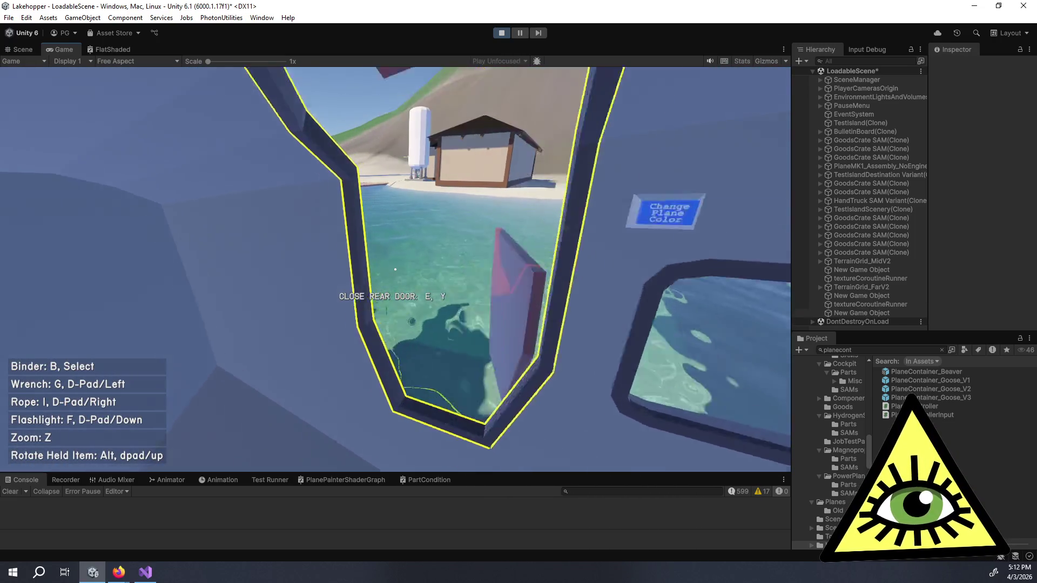
- Walk out onto the dock, recover the plane again, and drop it
key("w")
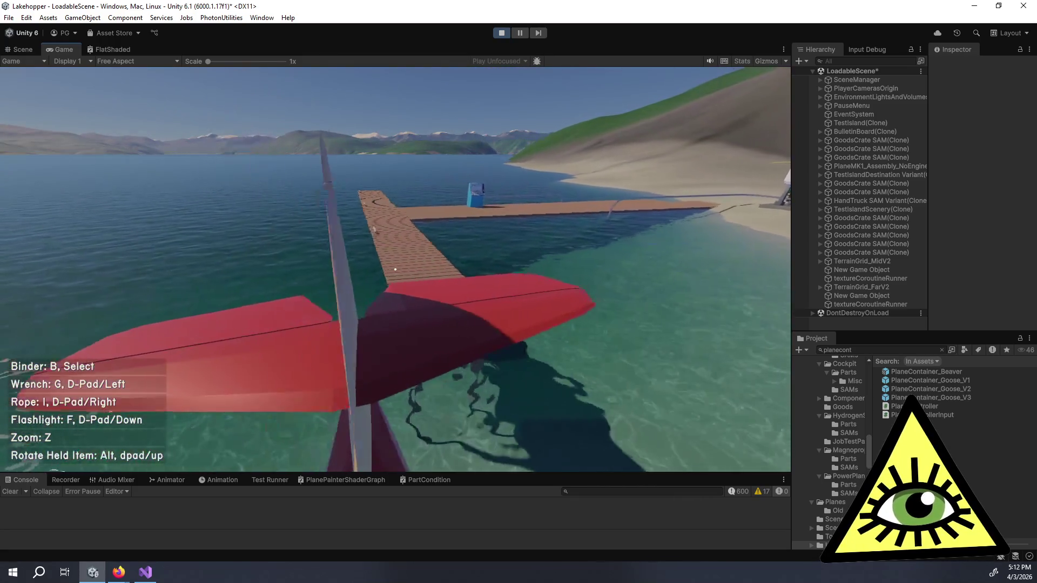
key("w")
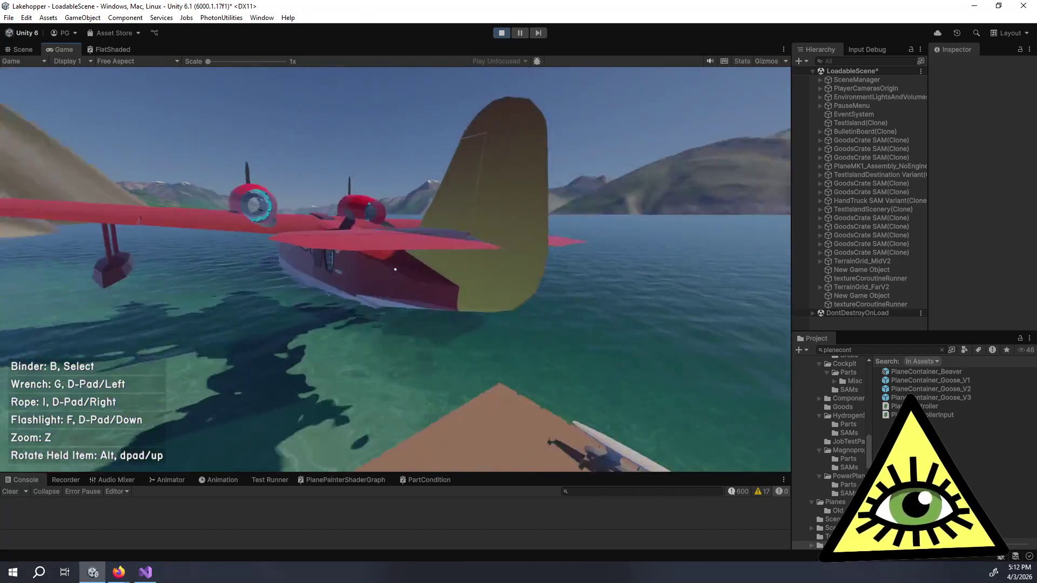
key("s")
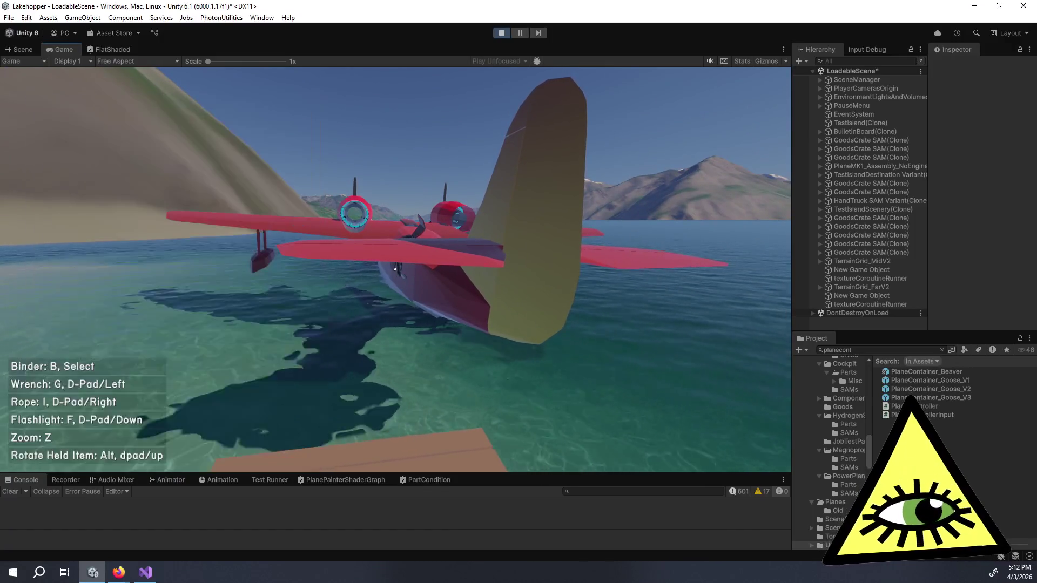
key("Escape")
left_click(401, 229)
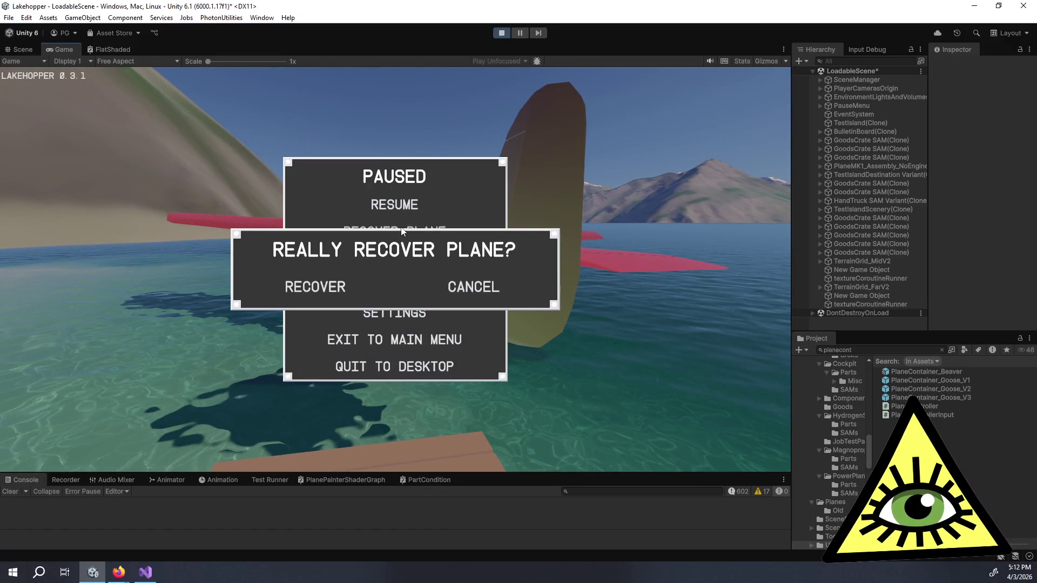
left_click(331, 292)
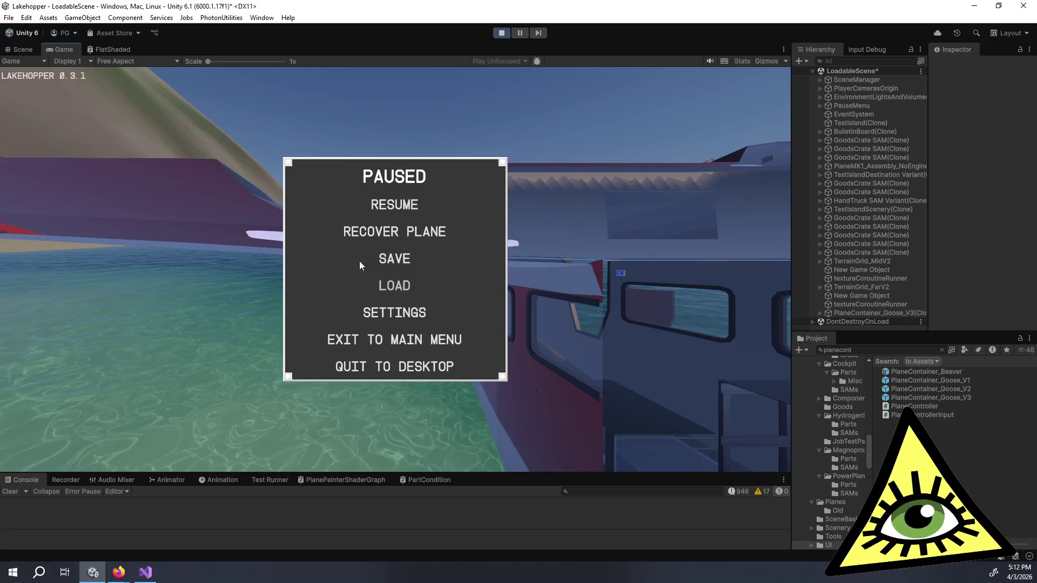
left_click(390, 205)
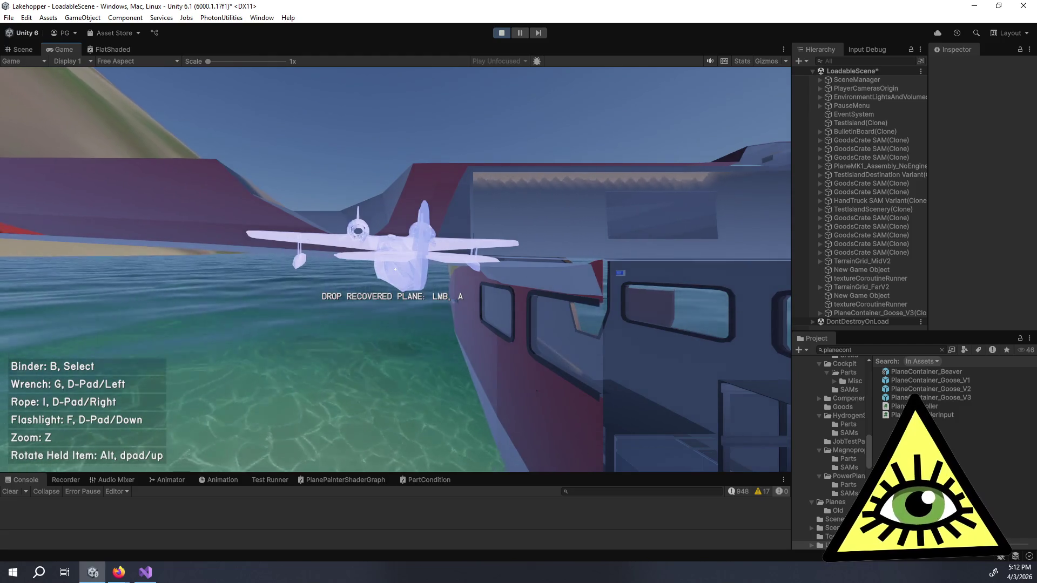
left_click(395, 269)
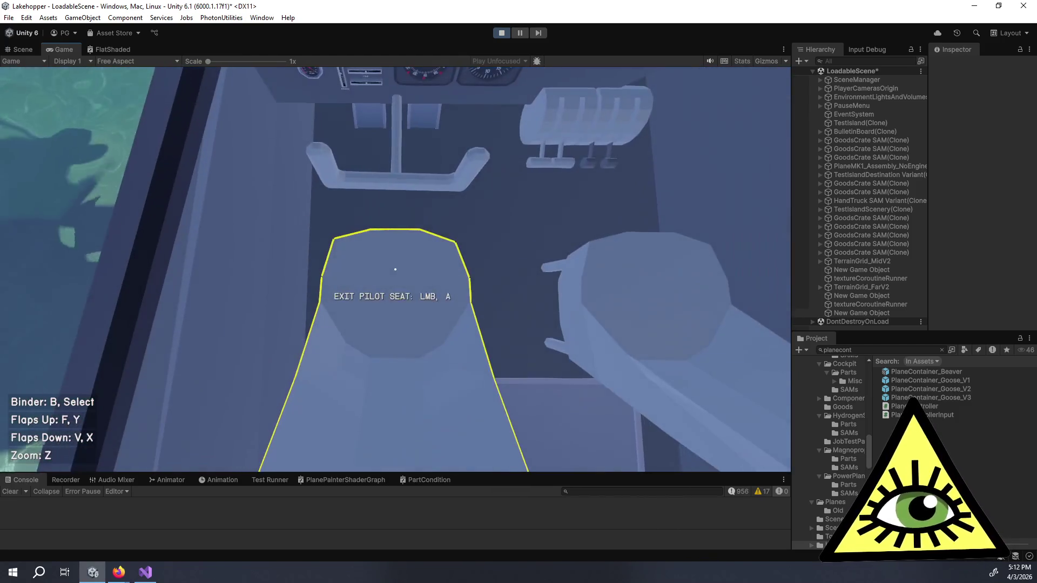
- Leave the seat, walk up the cabin, and recover the plane via the pause menu
left_click(396, 269)
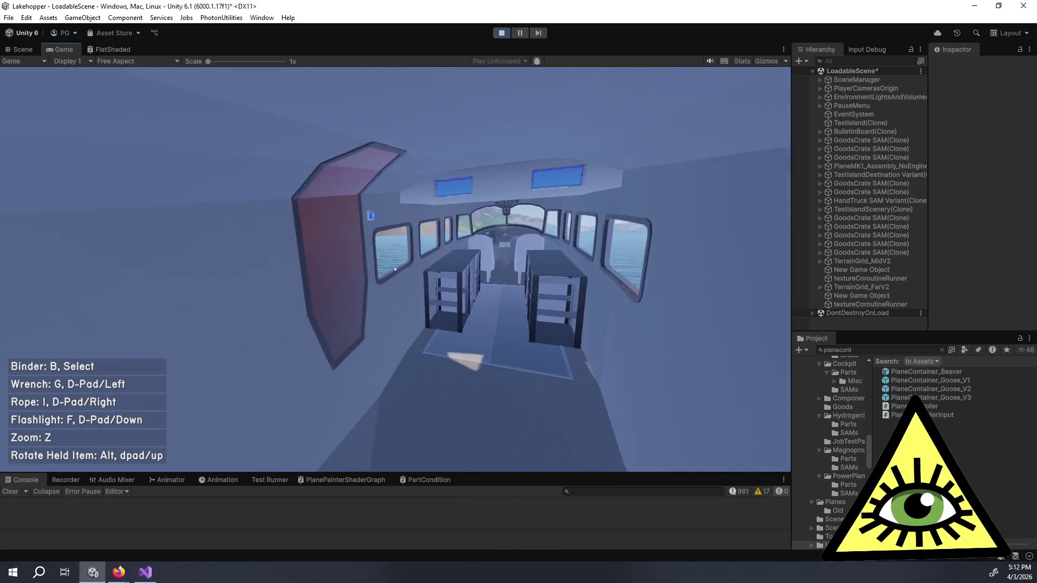
key("w")
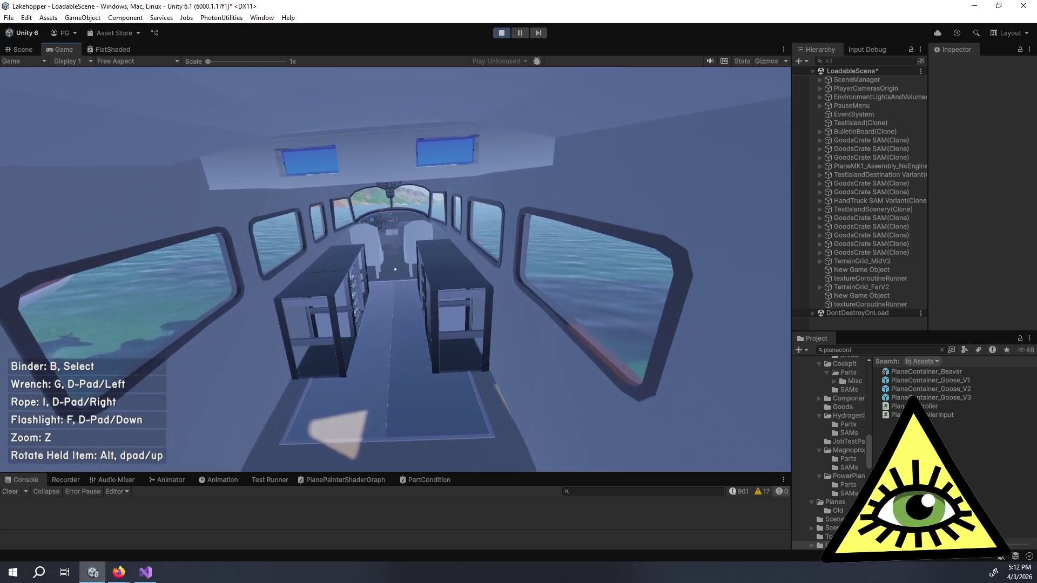
key("Escape")
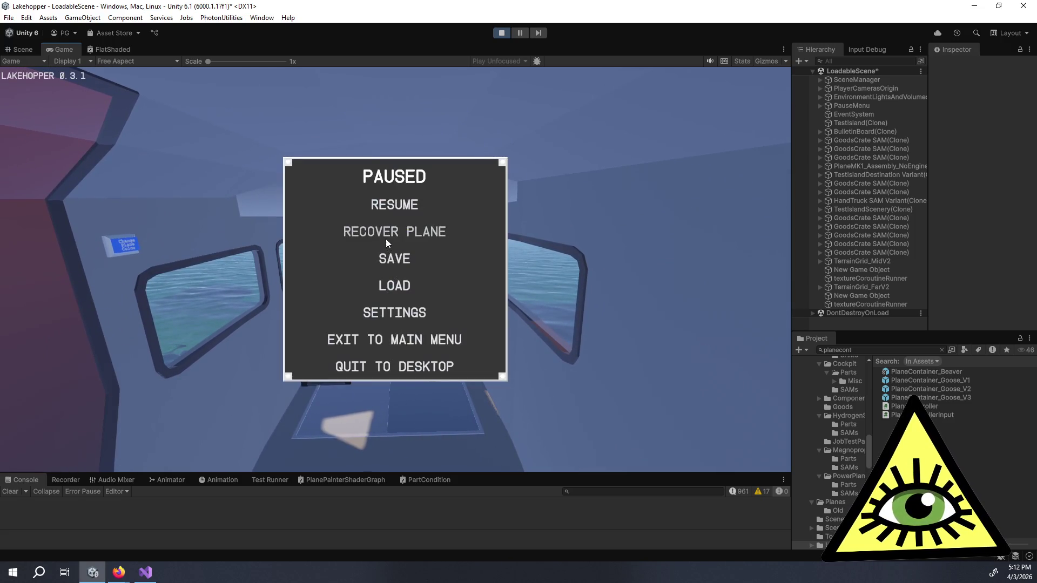
left_click(385, 233)
left_click(339, 284)
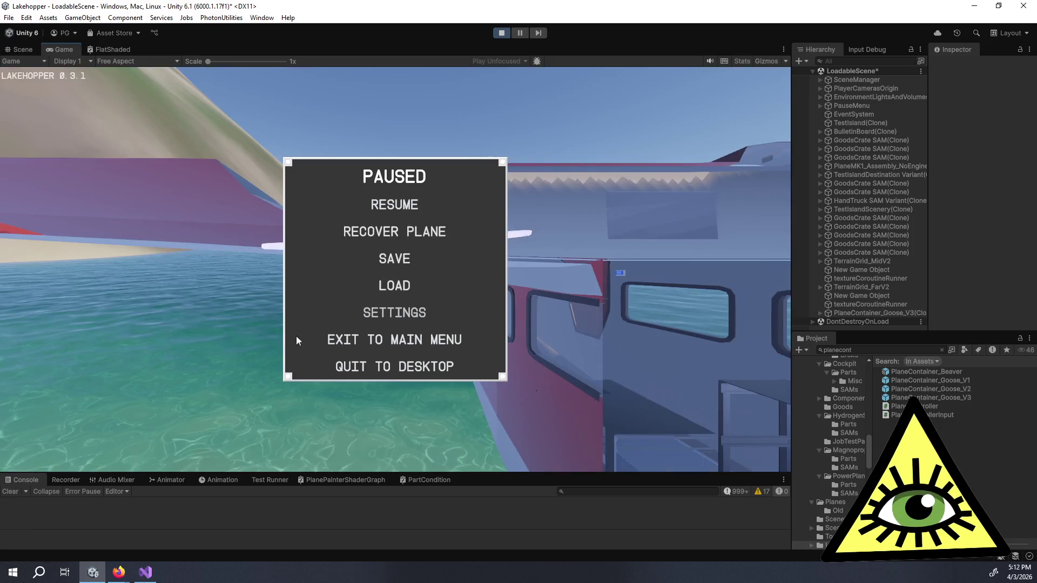
left_click(377, 209)
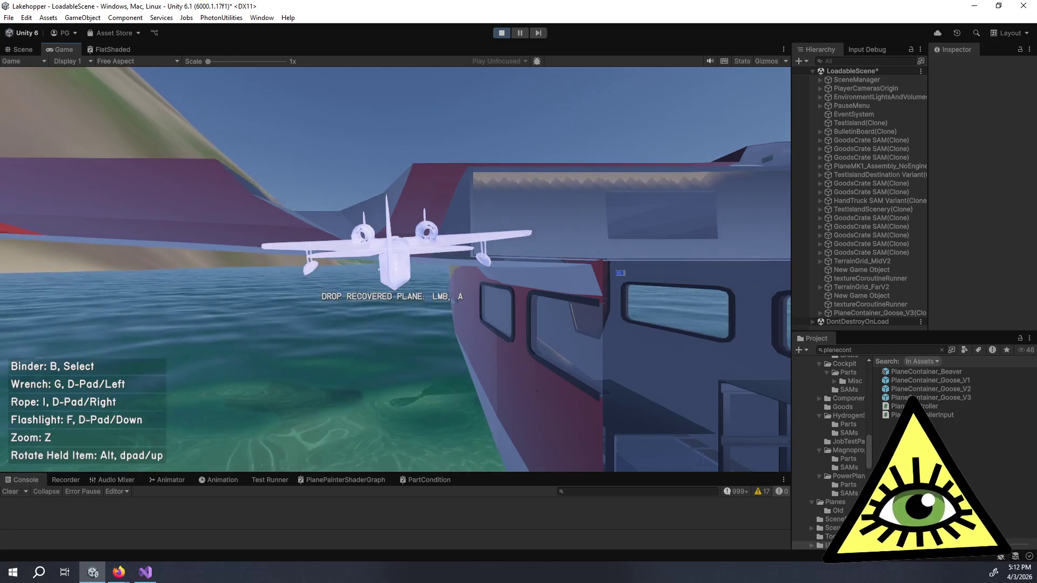
- Rotate and drop the recovered plane into the water, then view it in the Scene view
key("alt")
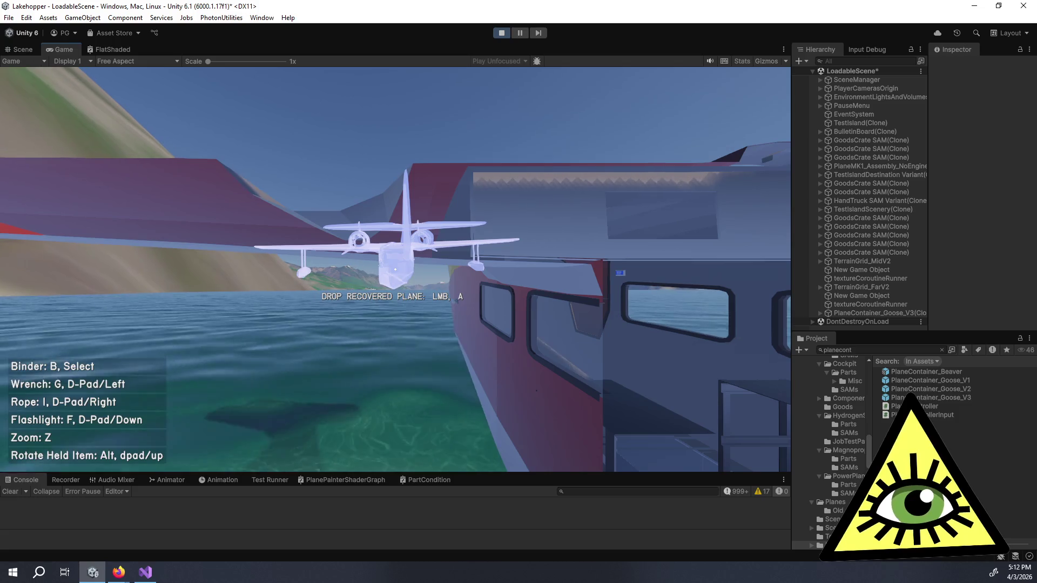
left_click(395, 269)
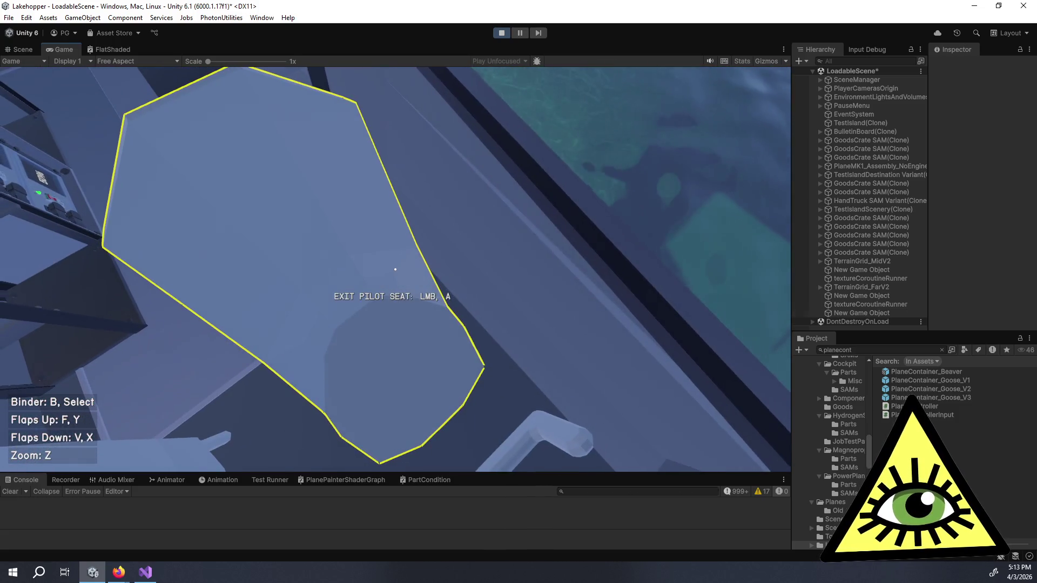
left_click(395, 269)
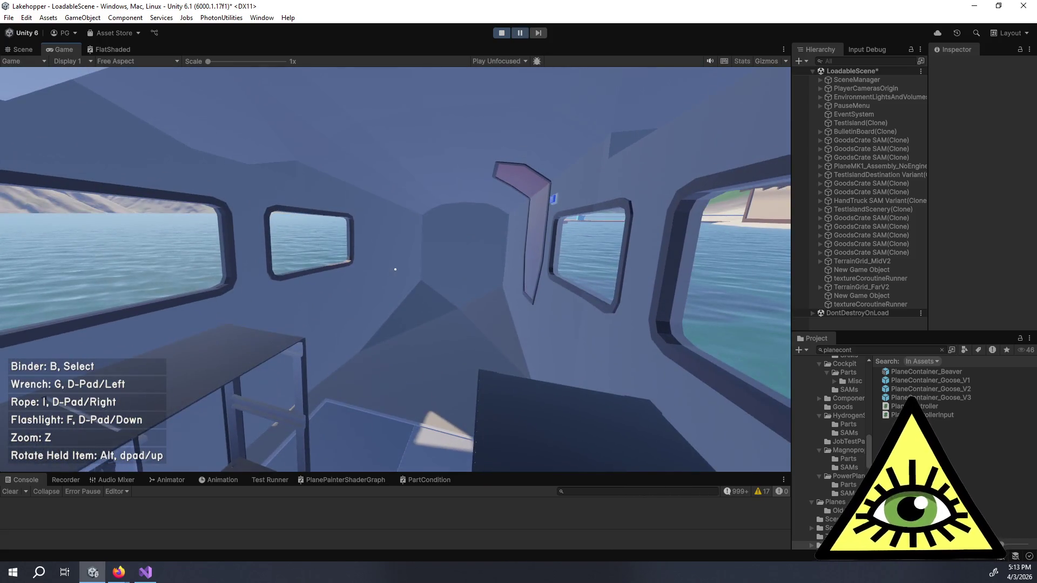
left_click(28, 48)
mouse_move(438, 230)
left_mouse_down()
mouse_move(620, 296)
mouse_move(643, 268)
mouse_move(581, 209)
mouse_move(422, 371)
left_mouse_up()
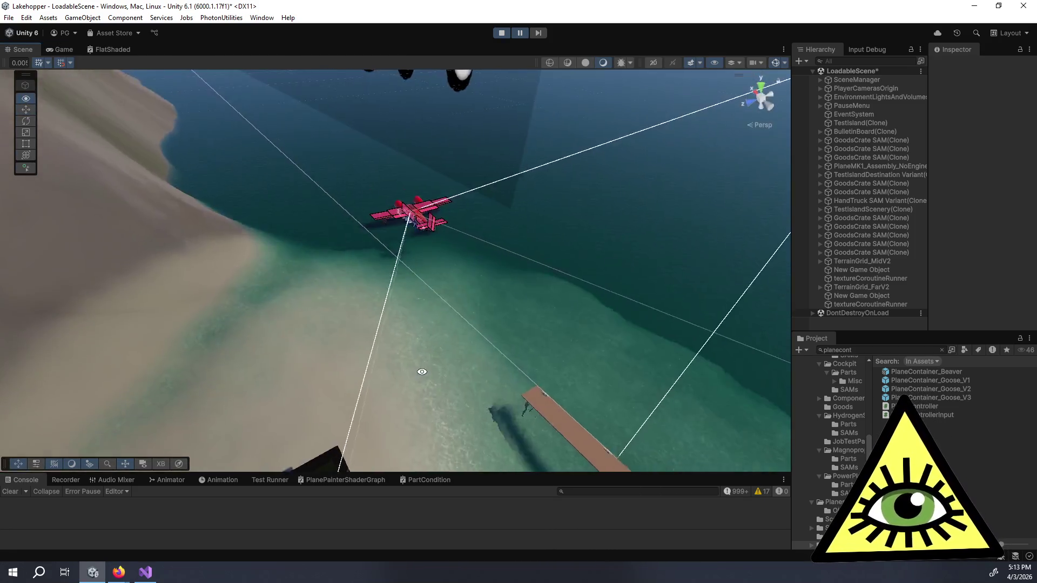
- Duplicate PlaneMK1_Assembly_NoEngine and frame the copy in the Scene view
left_click(861, 165)
key("ctrl+d")
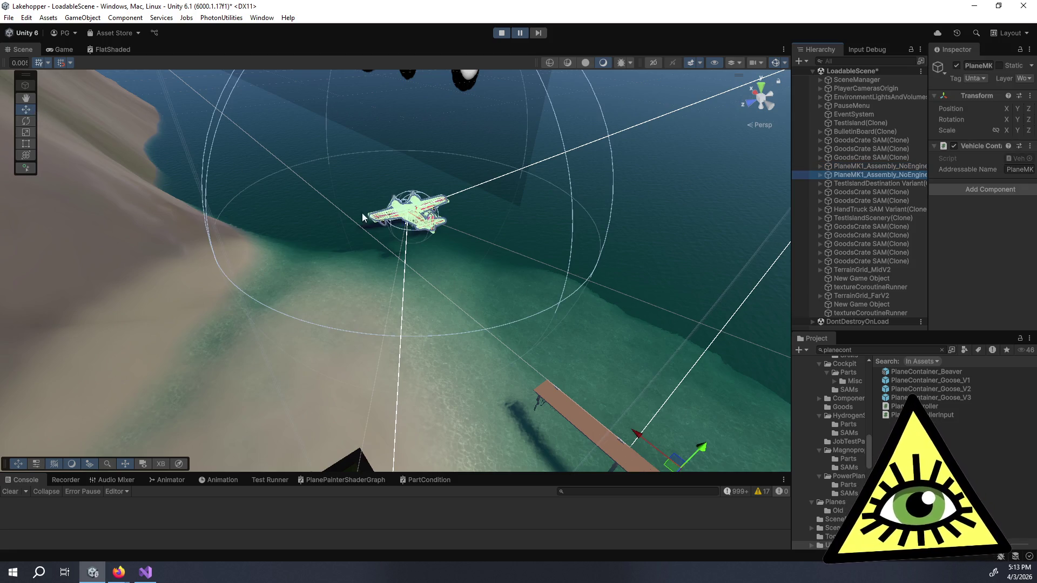
scroll(427, 223, "down", 8)
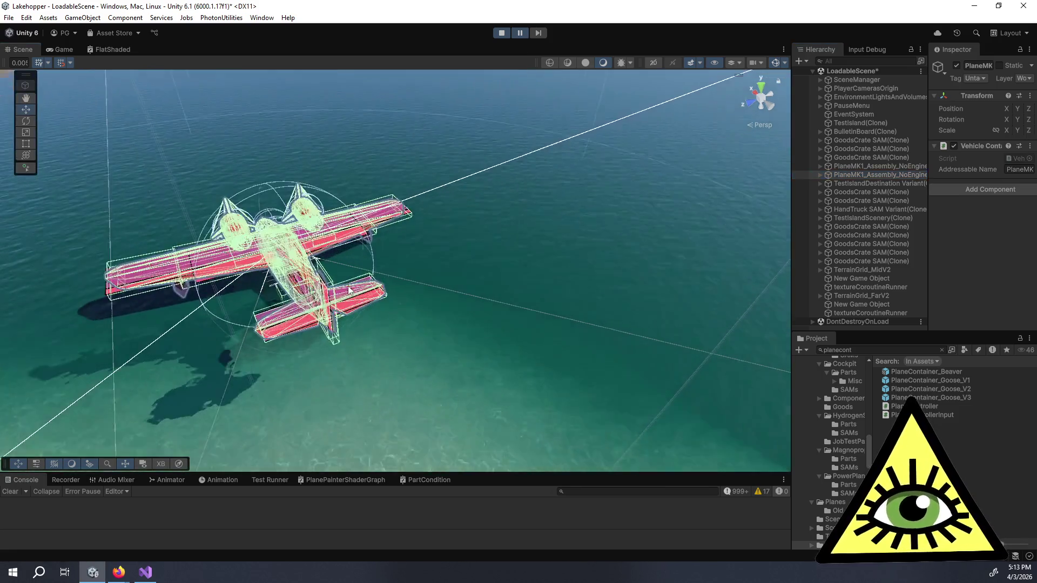
mouse_move(349, 290)
left_mouse_down()
mouse_move(421, 243)
mouse_move(516, 205)
mouse_move(561, 281)
left_mouse_up()
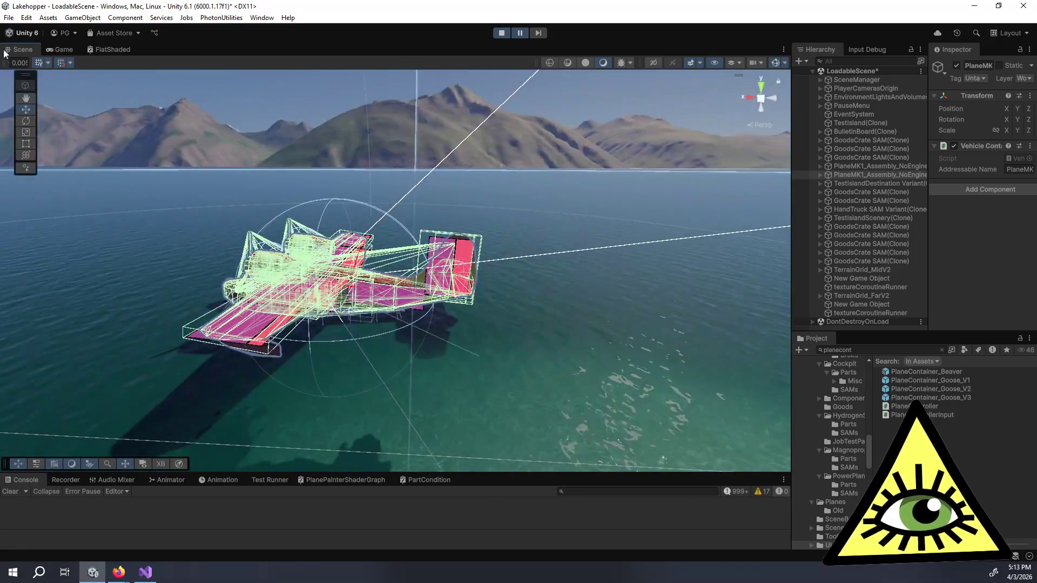
left_click(25, 110)
left_click(873, 175)
key("f")
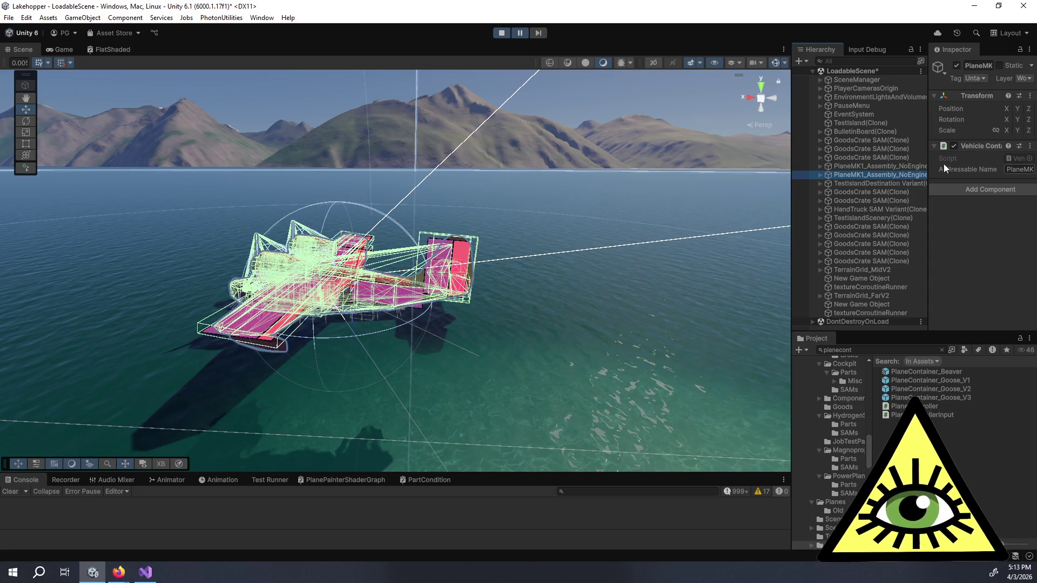
double_click(902, 174)
mouse_move(389, 270)
left_mouse_down()
mouse_move(379, 235)
mouse_move(275, 271)
mouse_move(594, 302)
left_mouse_up()
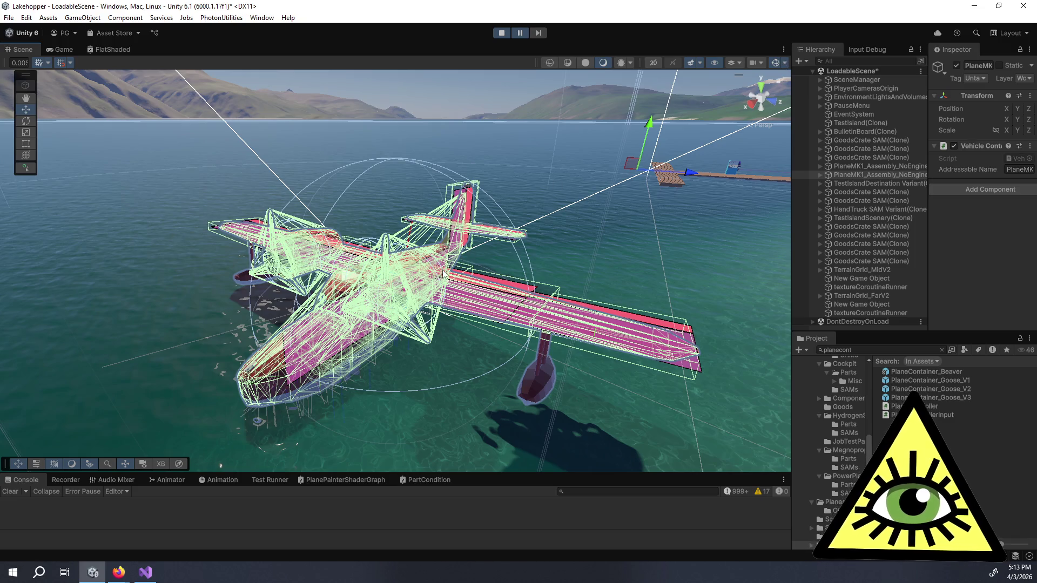
scroll(609, 173, "down", 2)
scroll(609, 173, "down", 2)
mouse_move(553, 205)
left_mouse_down()
mouse_move(591, 236)
mouse_move(615, 227)
left_mouse_up()
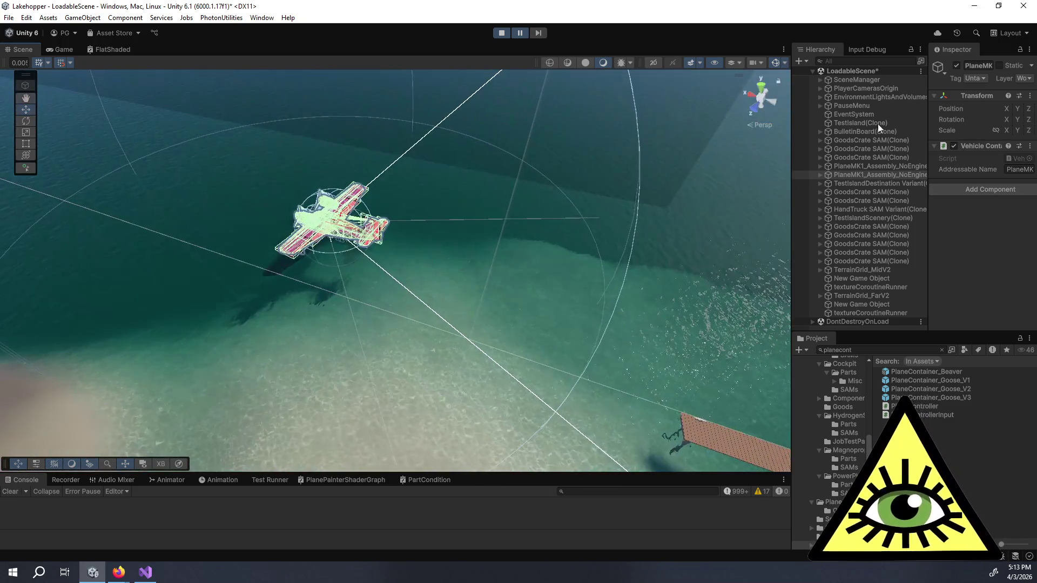
- Move the copy's PlaneContainer_Goose_V3 beside the dock, then unpause and return to the Game view
left_click(821, 174)
left_click(848, 184)
key("f")
mouse_move(546, 251)
left_mouse_down()
mouse_move(210, 171)
mouse_move(421, 261)
mouse_move(603, 286)
left_mouse_up()
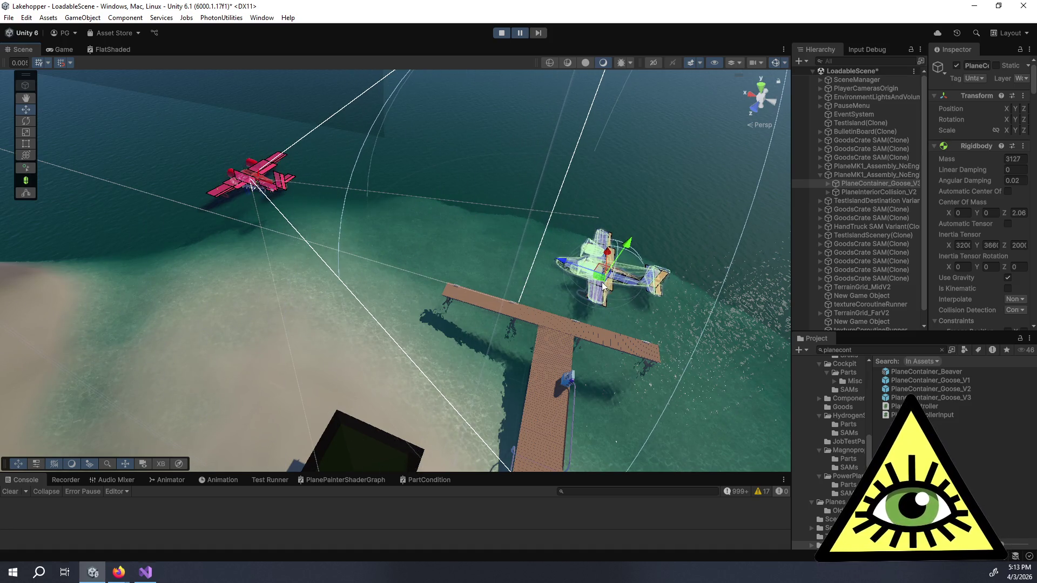
left_click(520, 33)
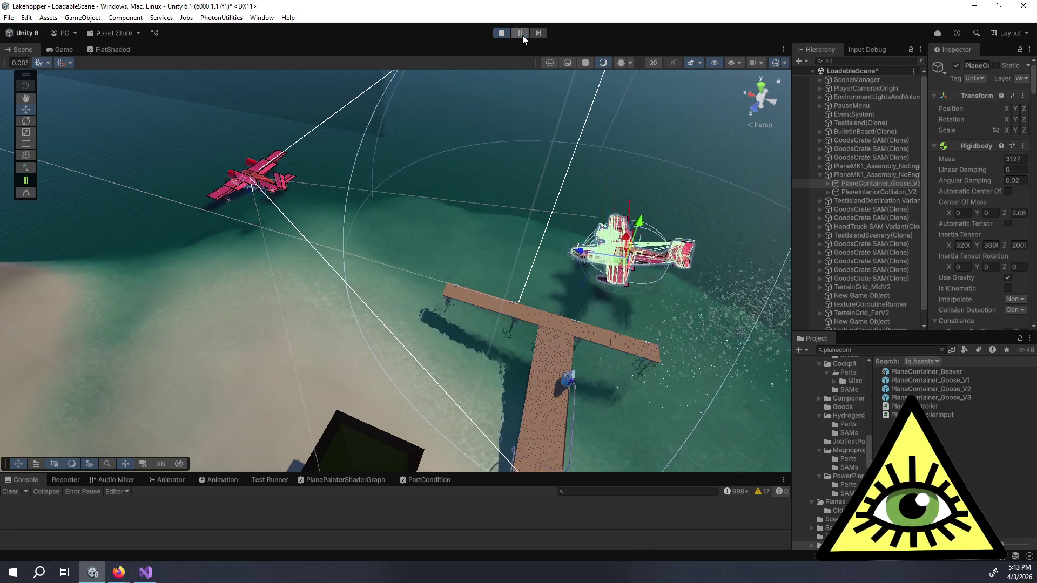
left_click(60, 49)
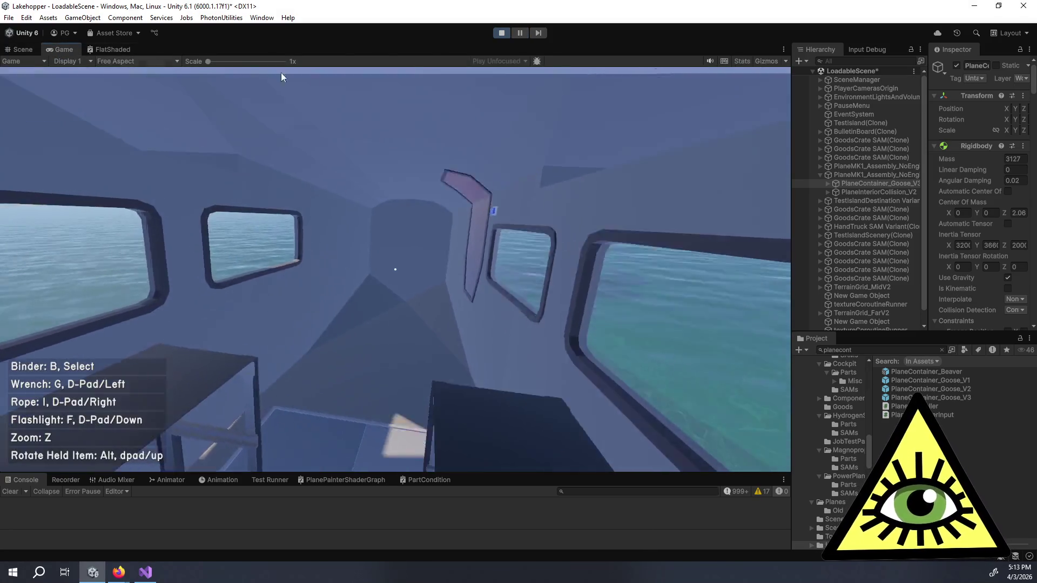
- Exit the plane through the rear door into the lake and open the pause menu
left_click(232, 70)
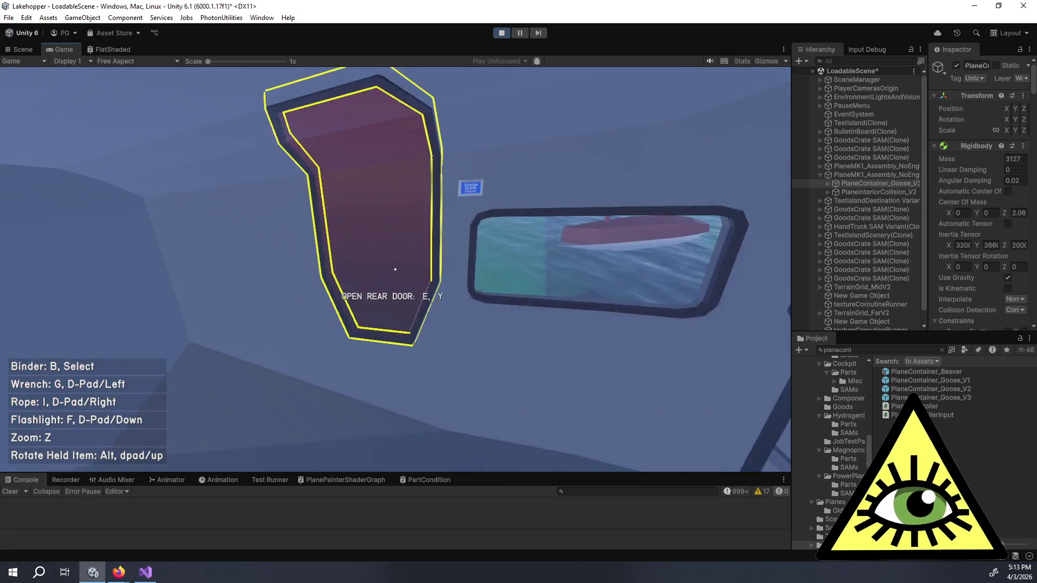
key("e")
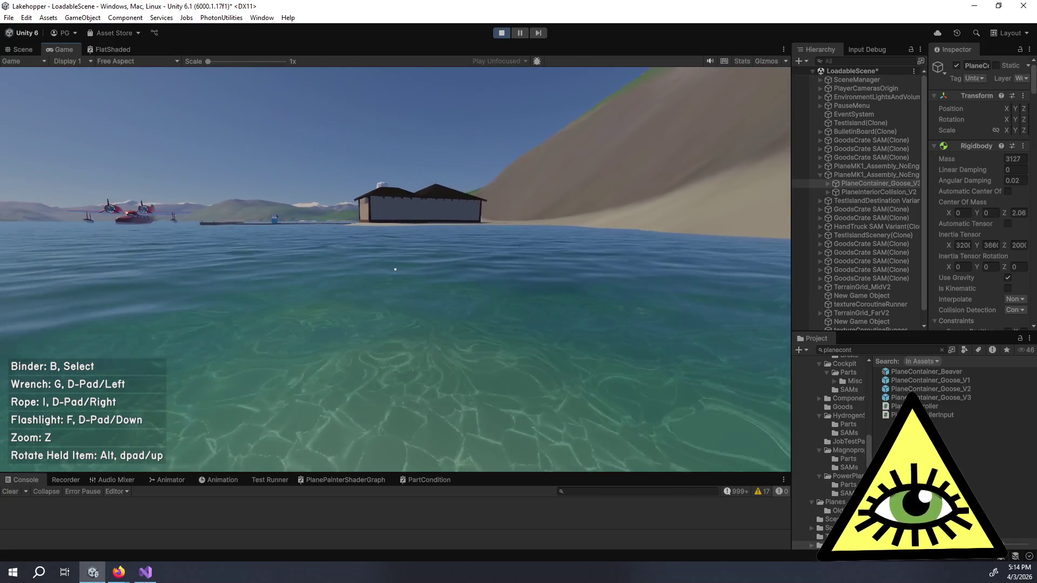
mouse_move(395, 269)
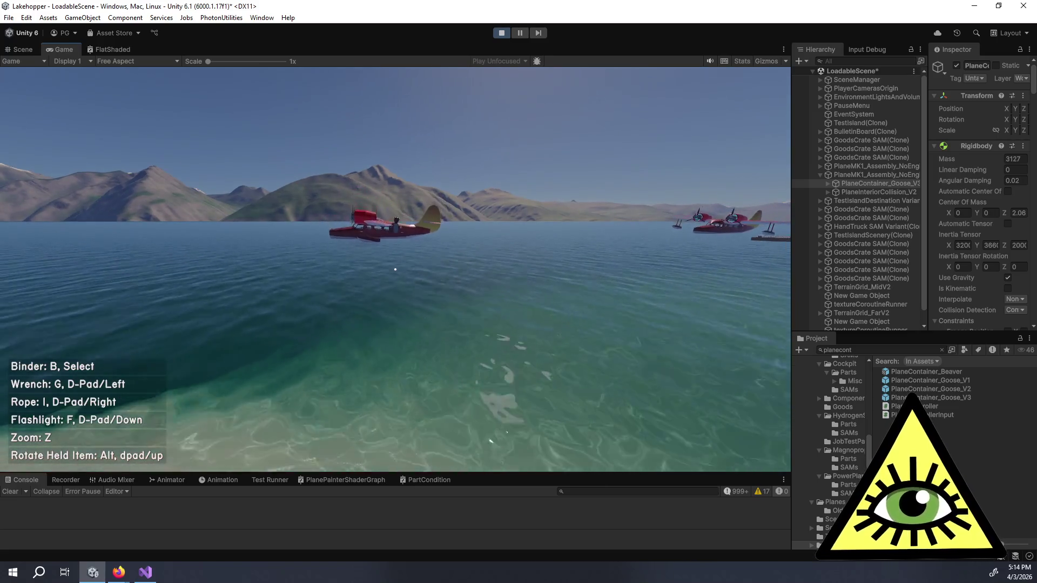
key("Escape")
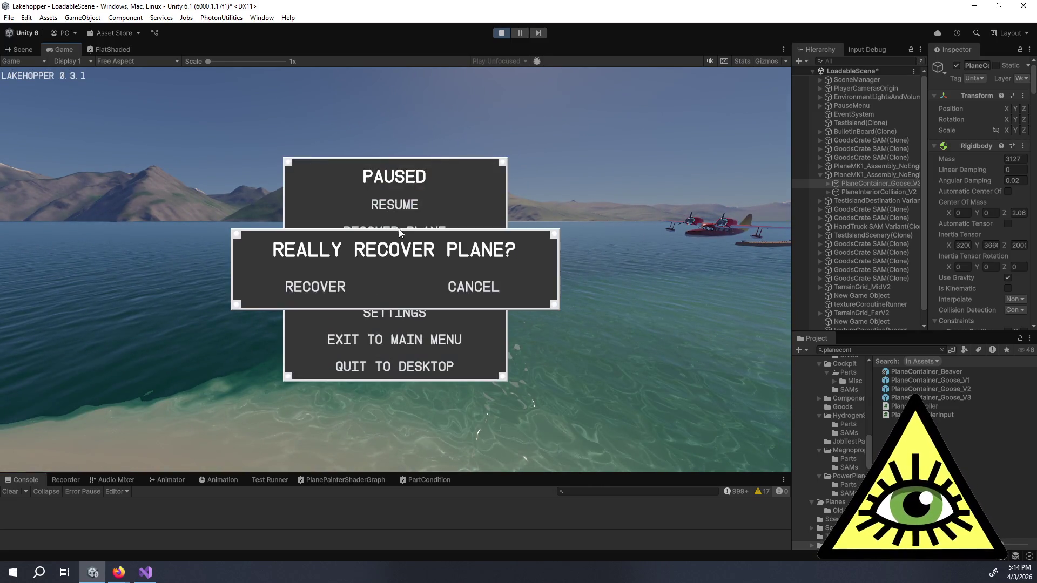
- Recover the plane, drop it onto the water, then pause and open the LOAD saved-games list
left_click(334, 290)
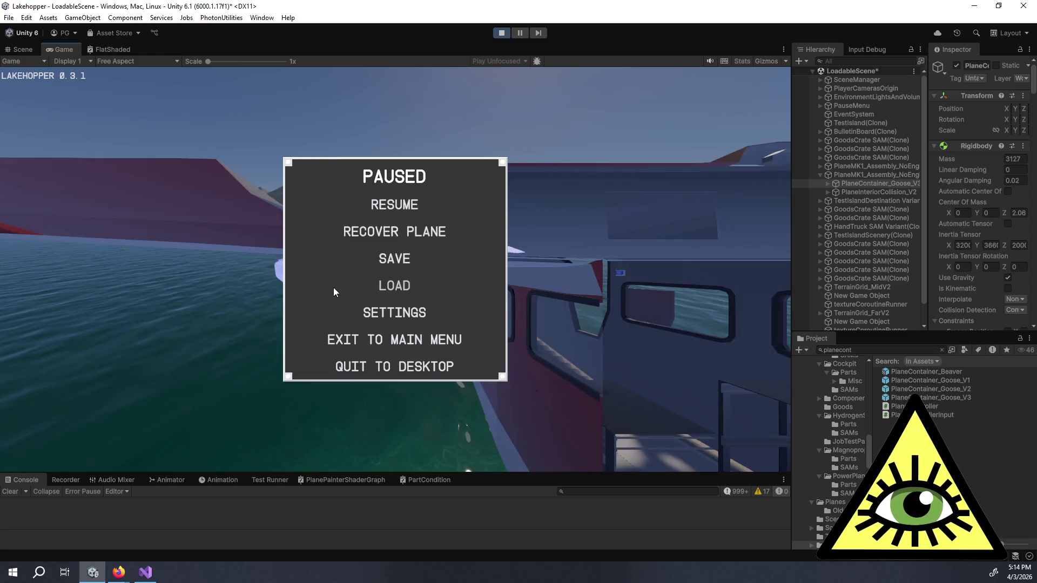
left_click(394, 204)
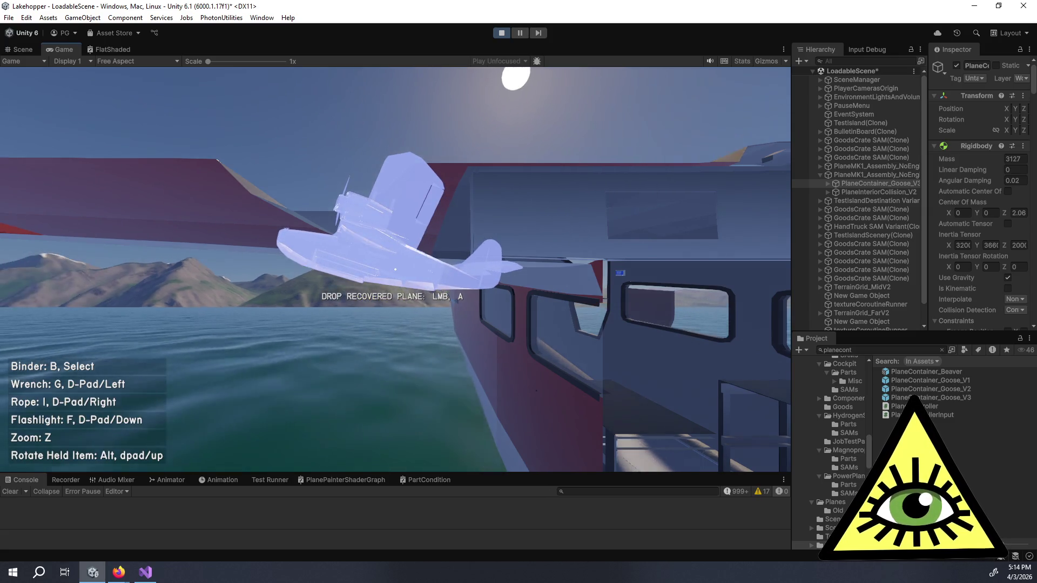
left_click(395, 269)
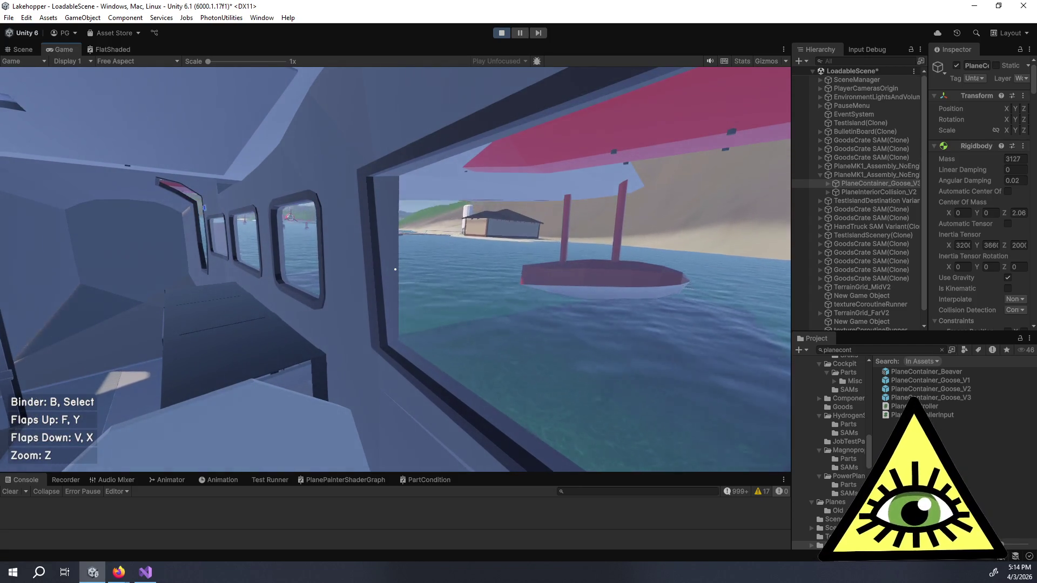
key("Escape")
left_click(405, 285)
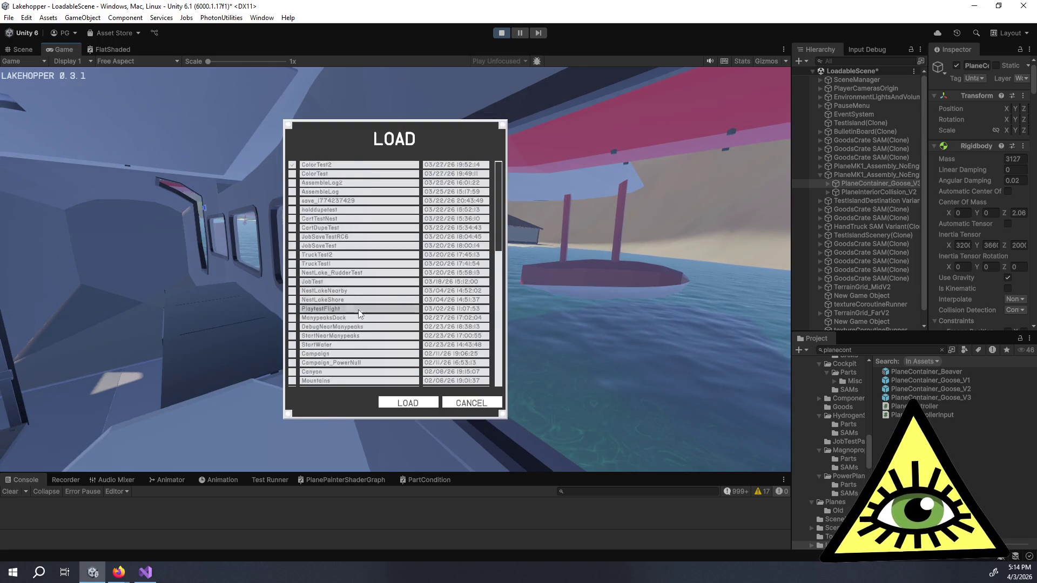
- Scroll through the saved games, then close the LOAD list with Esc to resume play
scroll(332, 302, "down", 5)
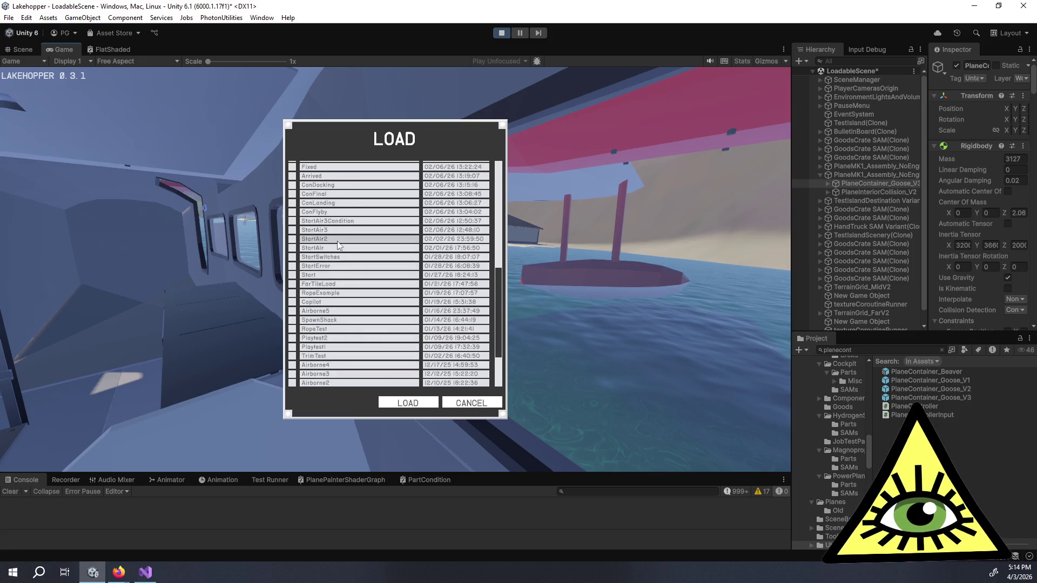
key("Escape")
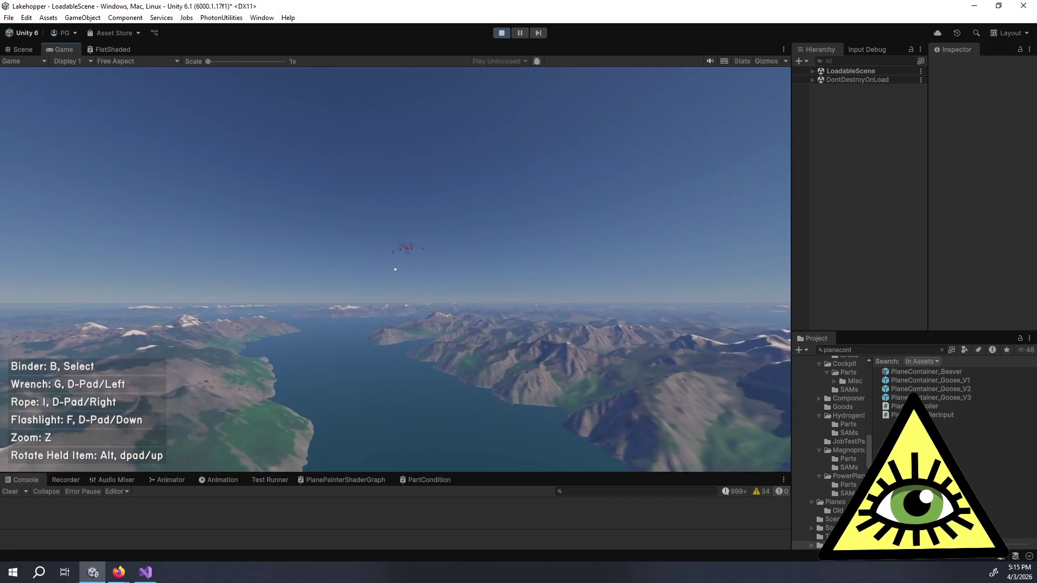
- Recover the distant plane, board it, then leave the pilot seat and exit through the rear door
key("Escape")
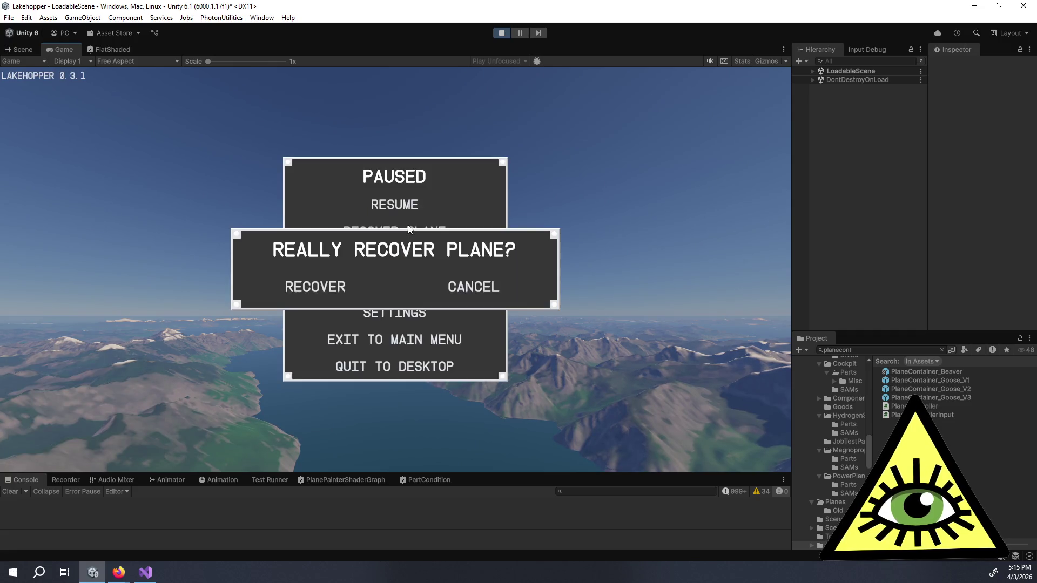
left_click(304, 288)
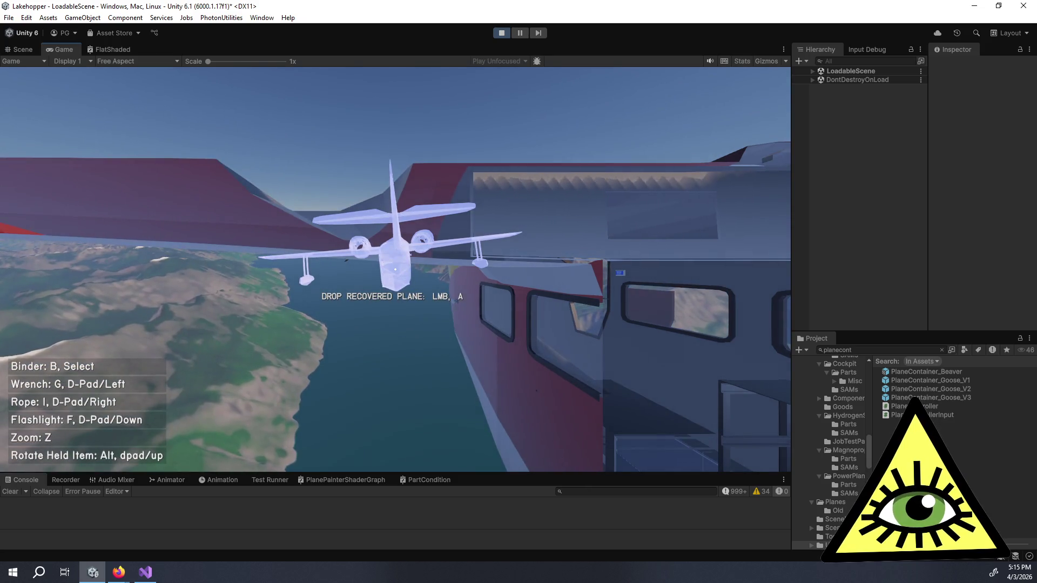
left_click(395, 269)
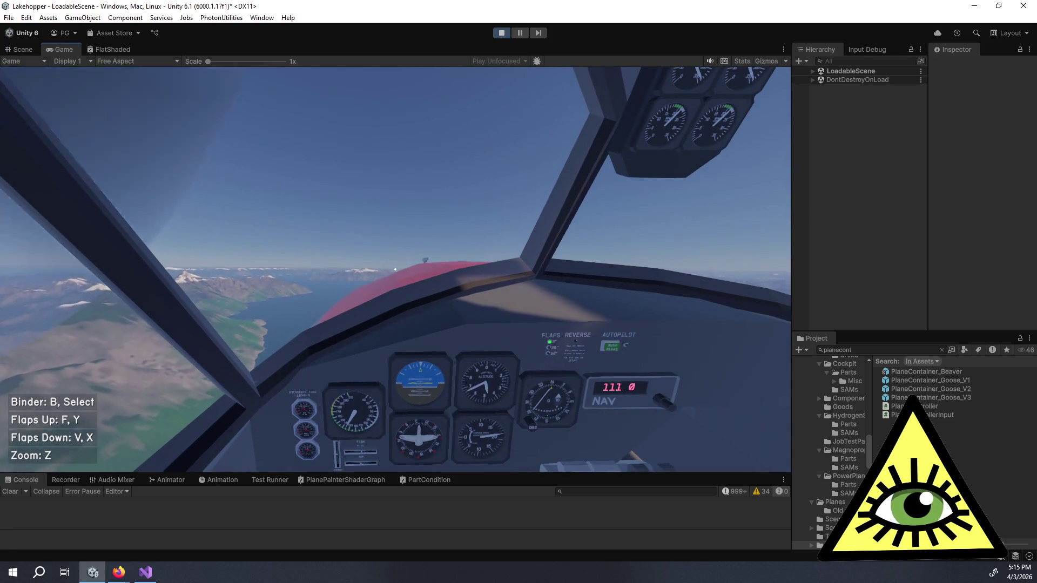
key("e")
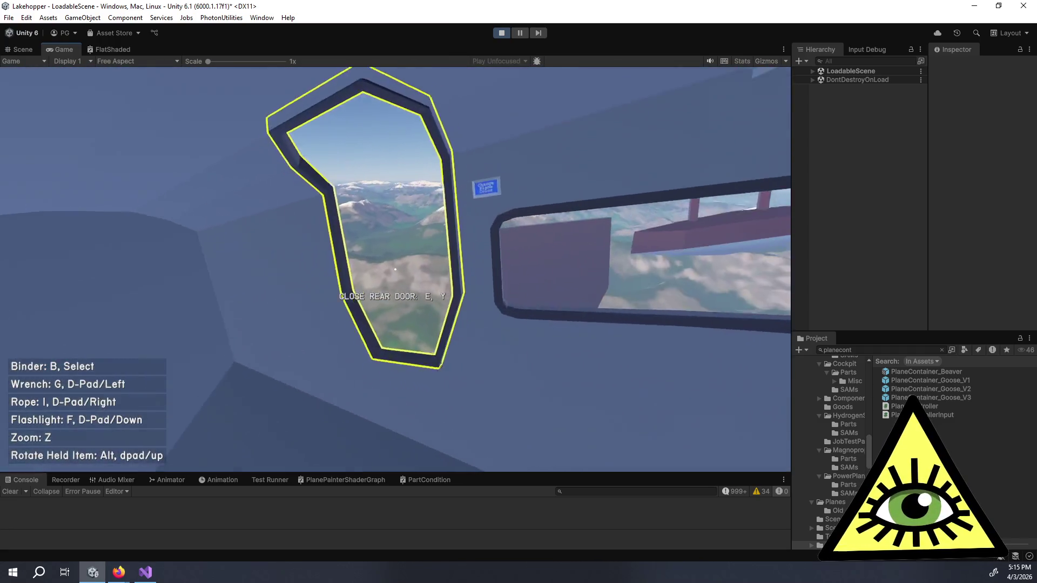
key("e")
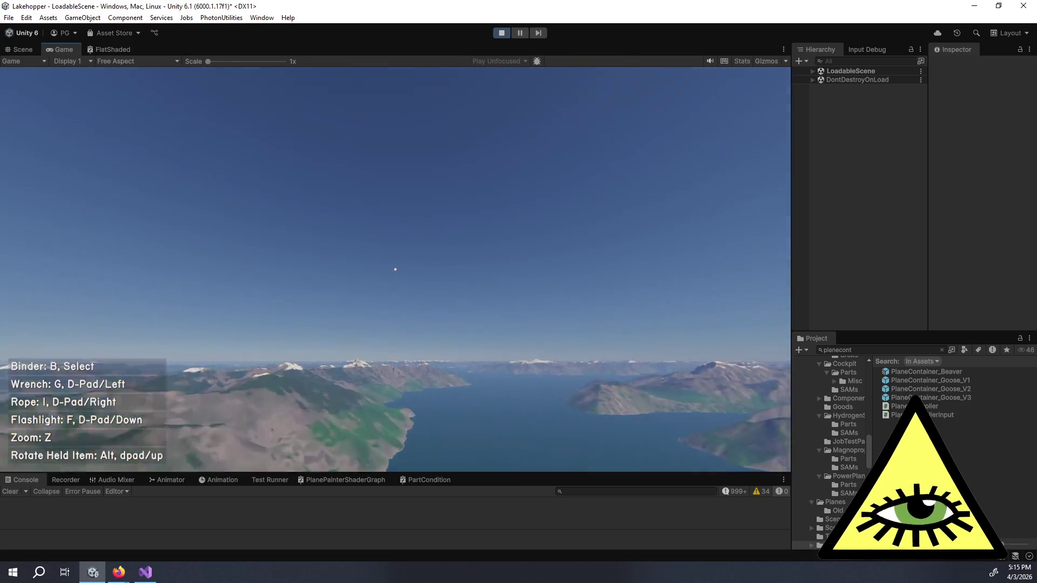
- Recover the plane from the pause menu, drop it, take the pilot seat, then leave it
key("Escape")
left_click(402, 233)
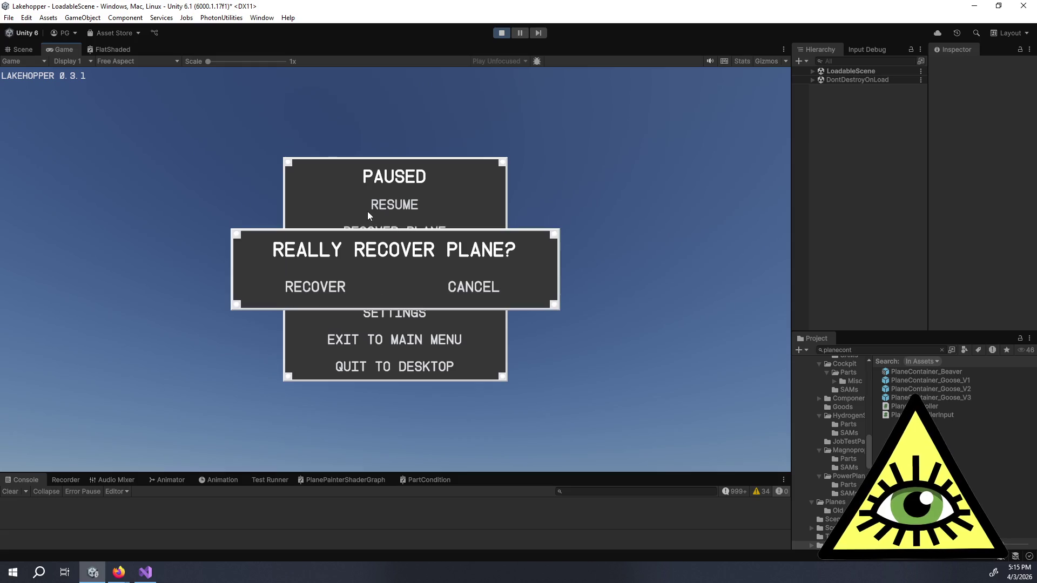
left_click(323, 281)
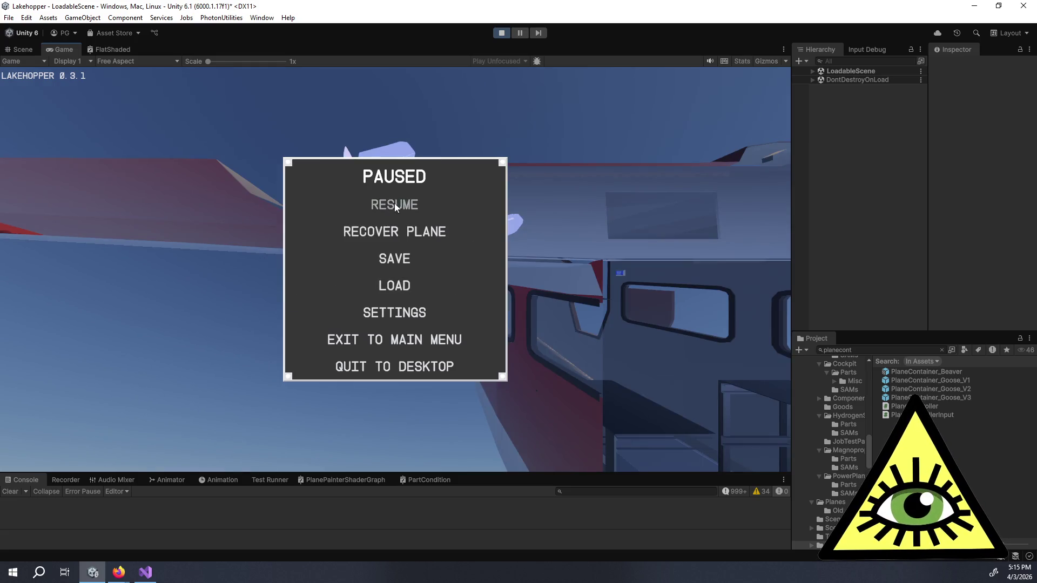
left_click(395, 203)
left_click(395, 268)
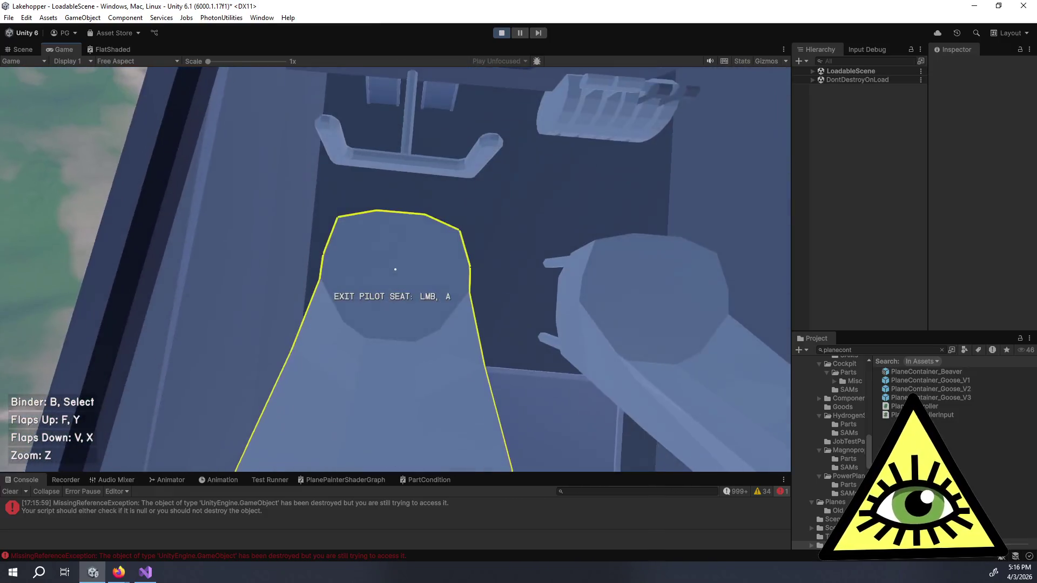
left_click(395, 269)
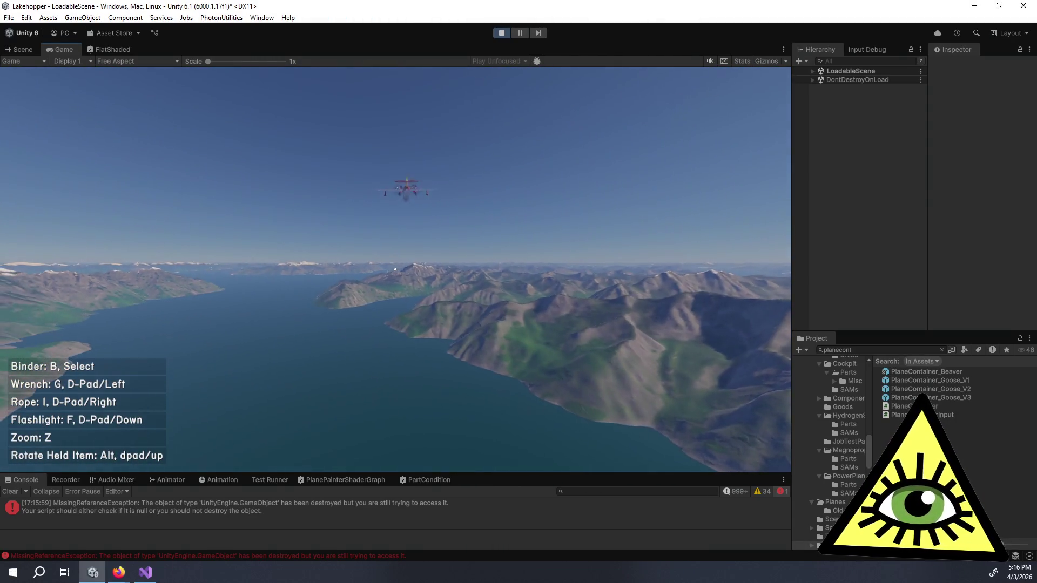
- Recover the plane again, re-enter the cockpit, leave the seat, and pause the game
key("Escape")
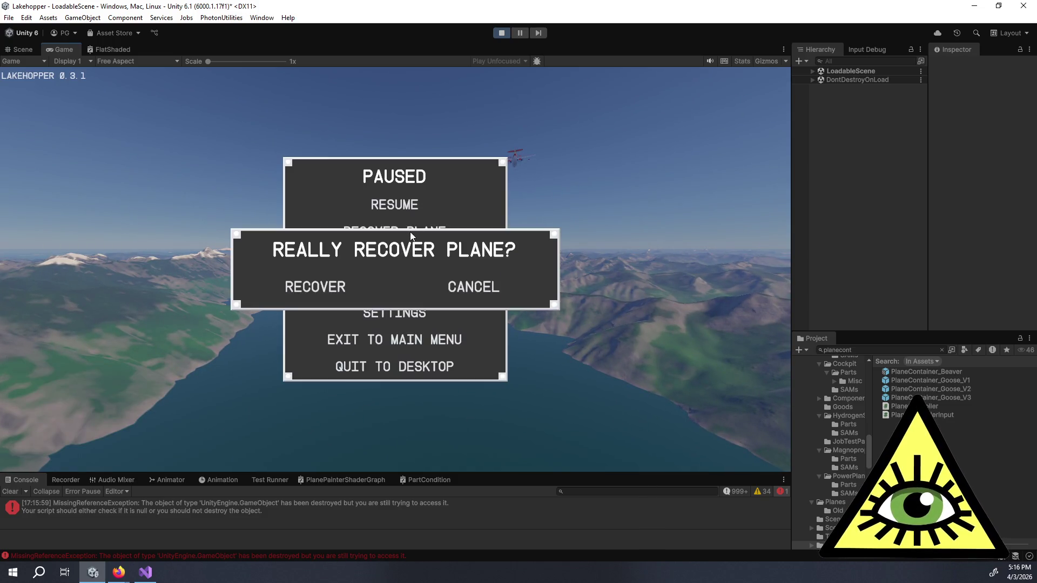
left_click(330, 287)
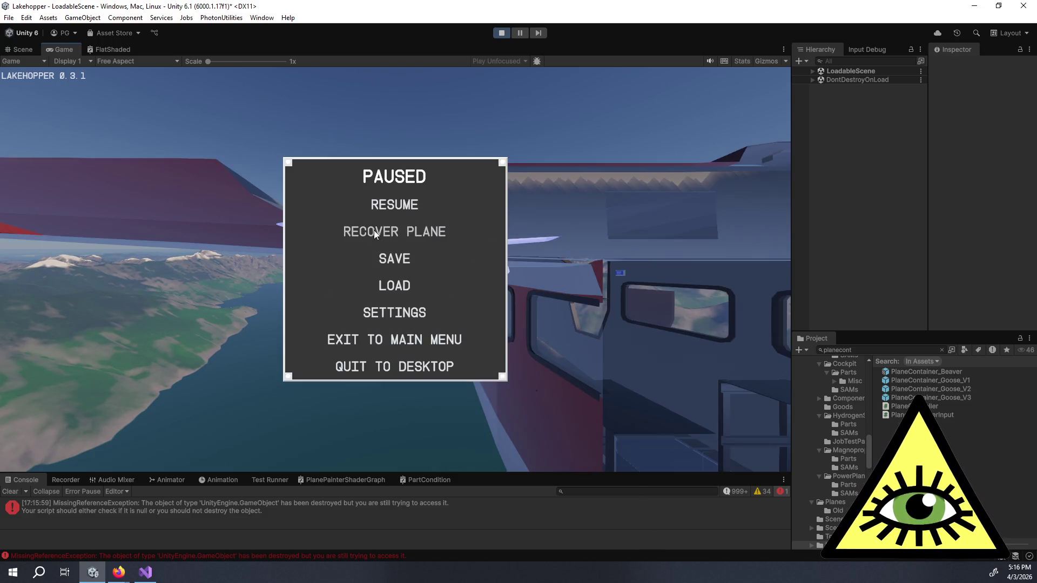
left_click(390, 205)
key("e")
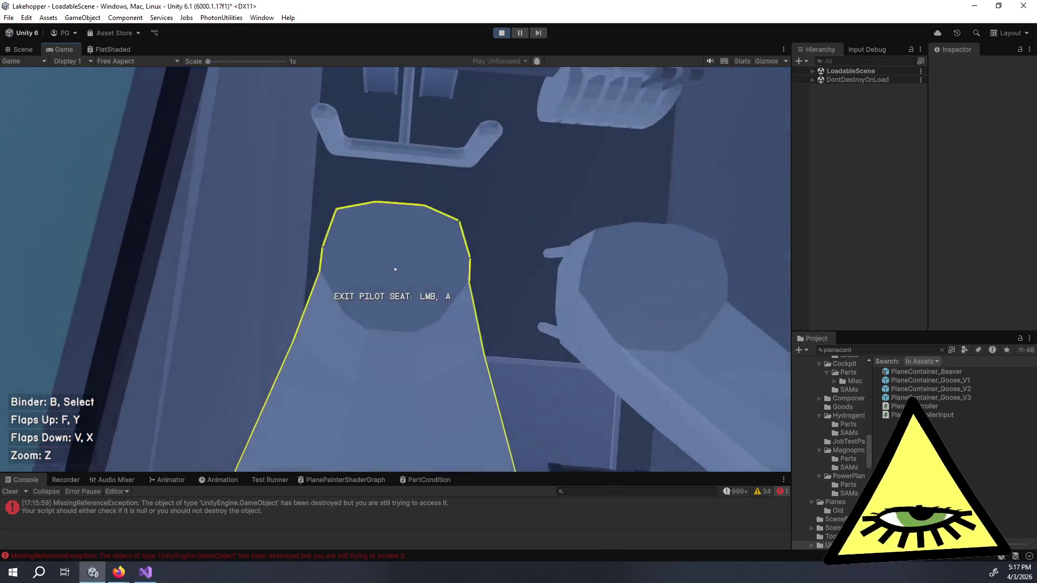
key("e")
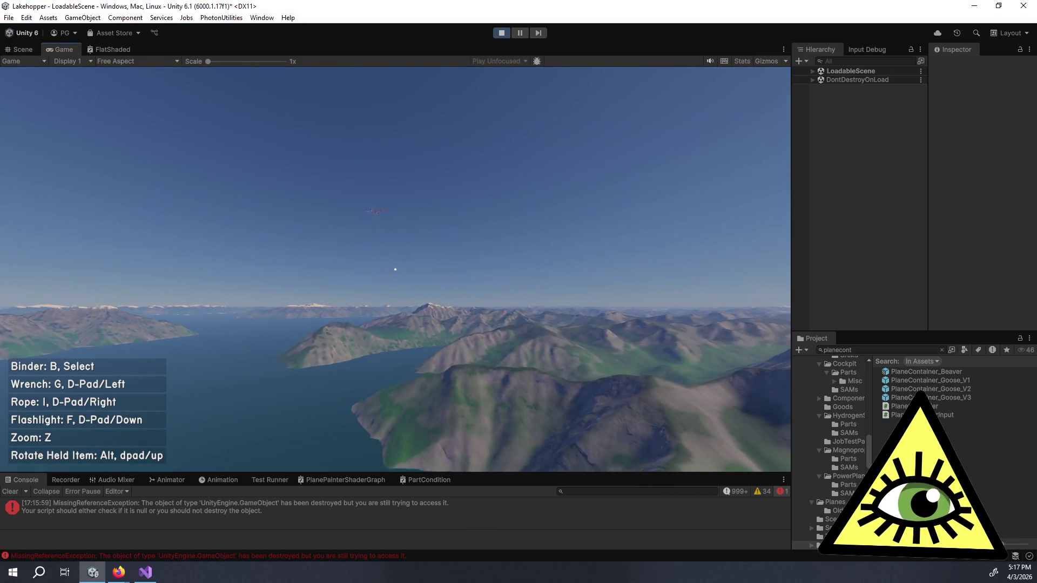
key("Escape")
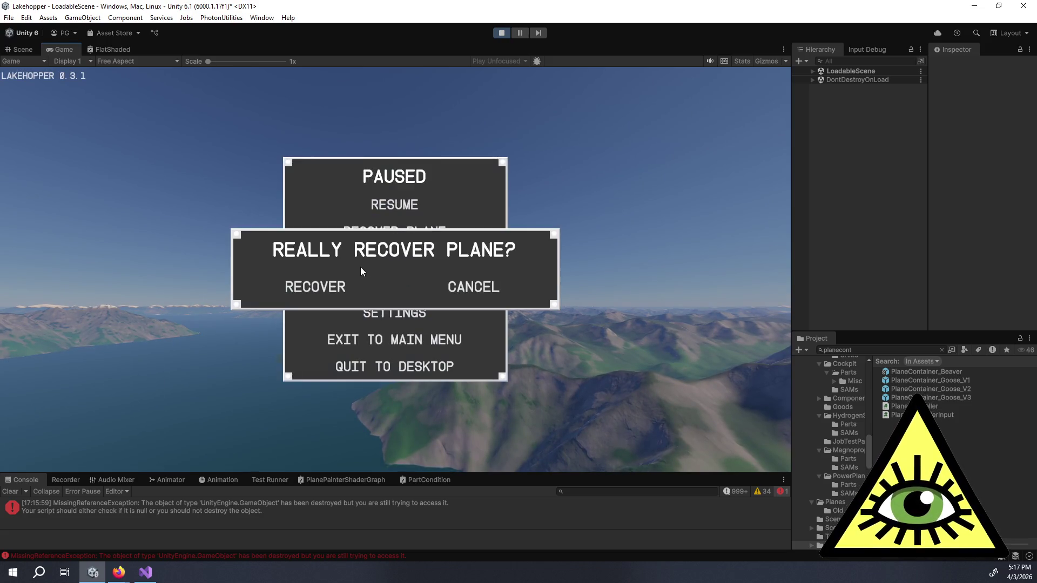
- Confirm RECOVER, cancel the LOAD dialog that appears, resume in the cockpit, and switch to Visual Studio
left_click(338, 281)
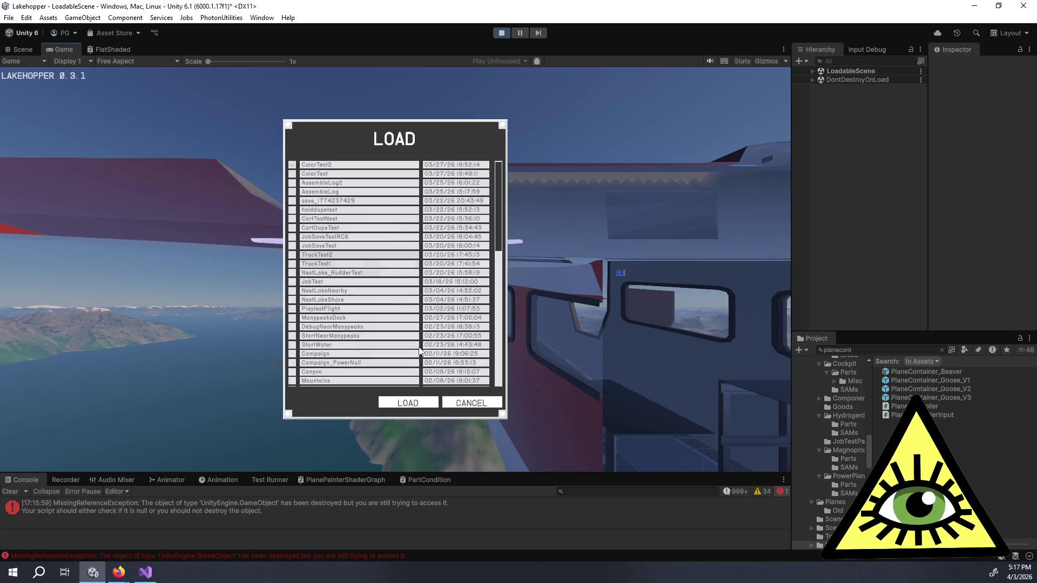
left_click(489, 400)
key("Escape")
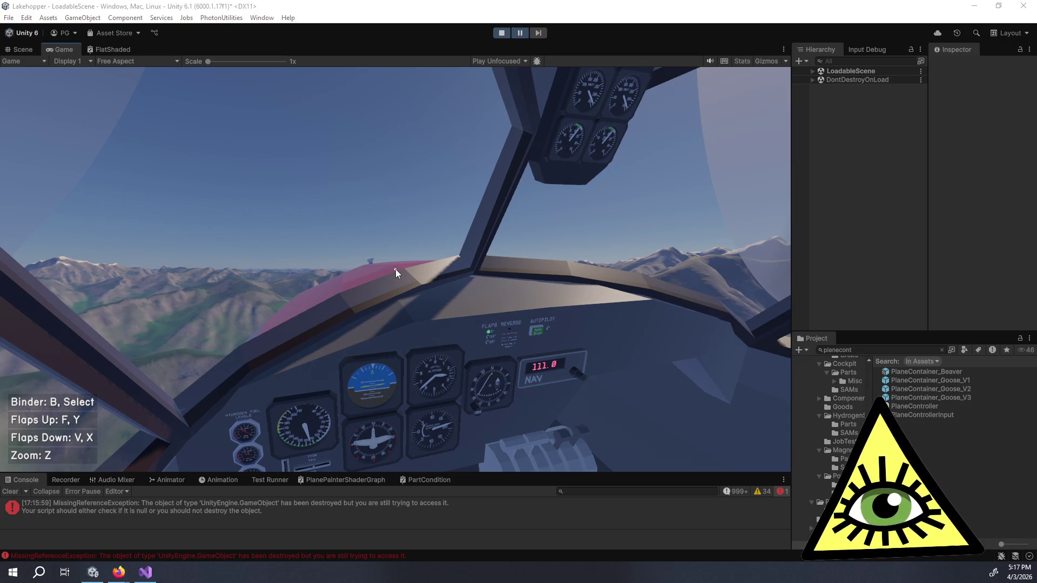
key("alt+Tab")
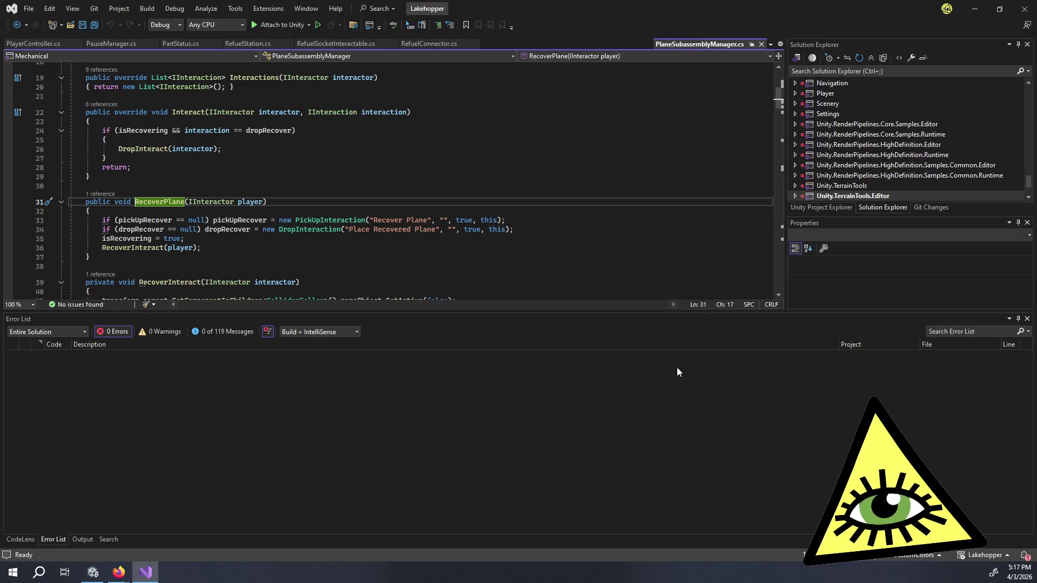
- Review PlaneSubassemblyManager.cs from the RecoverInteract call at line 36 down to DropInteract at line 46
left_click(383, 247)
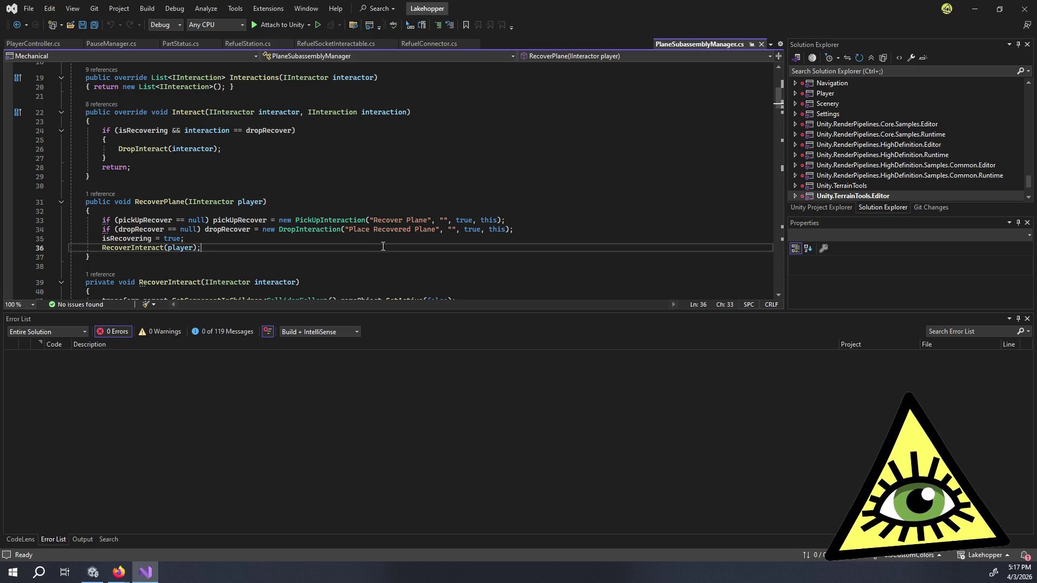
scroll(383, 247, "down", 5)
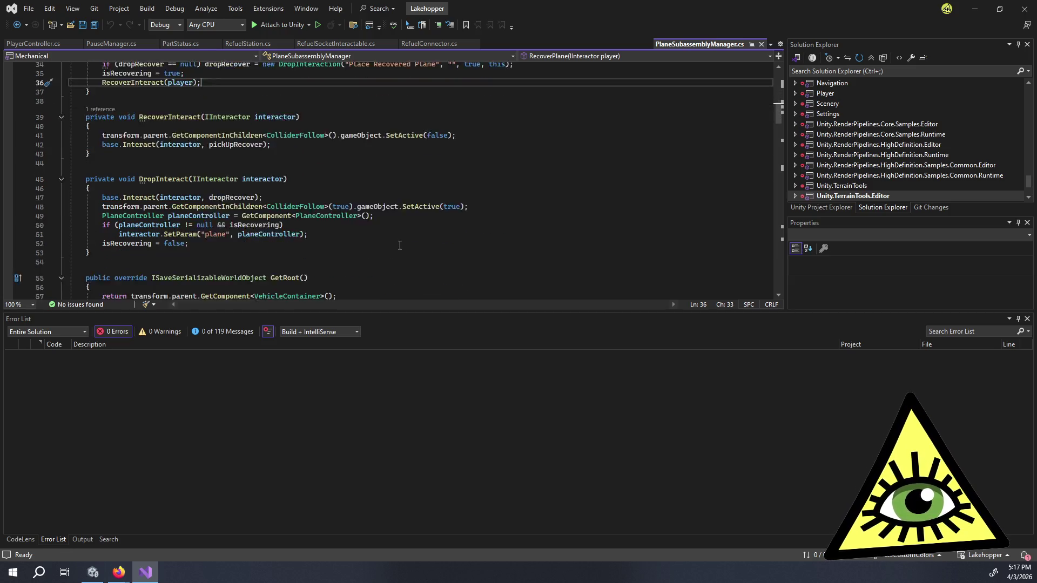
scroll(399, 244, "down", 1)
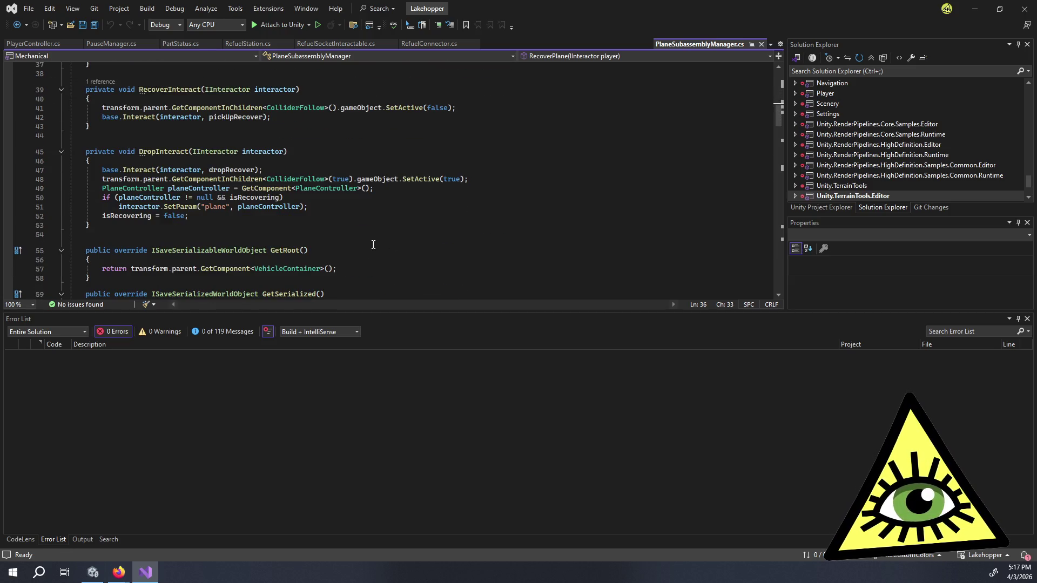
left_click(320, 157)
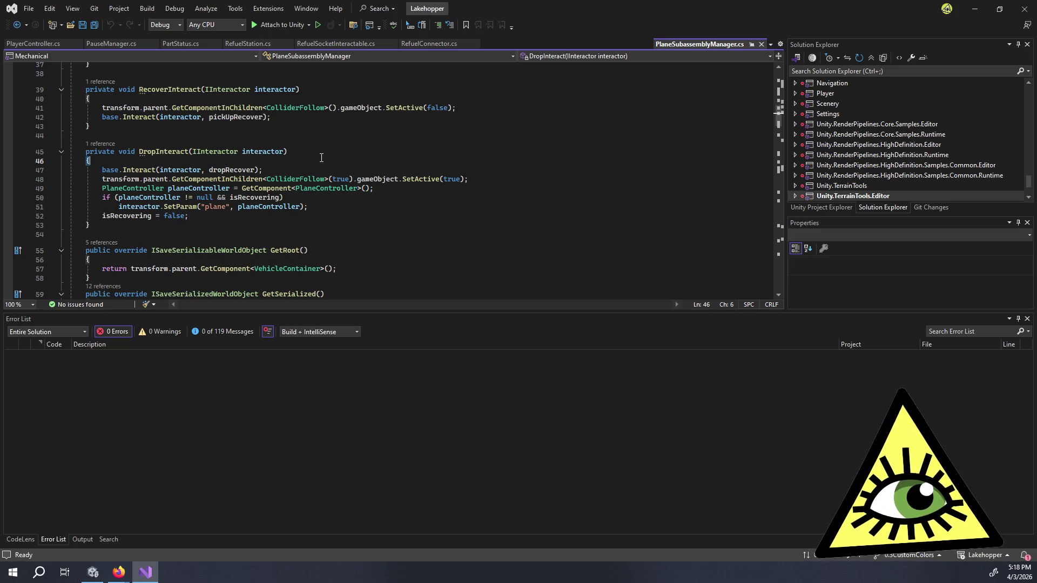
key("alt+Tab")
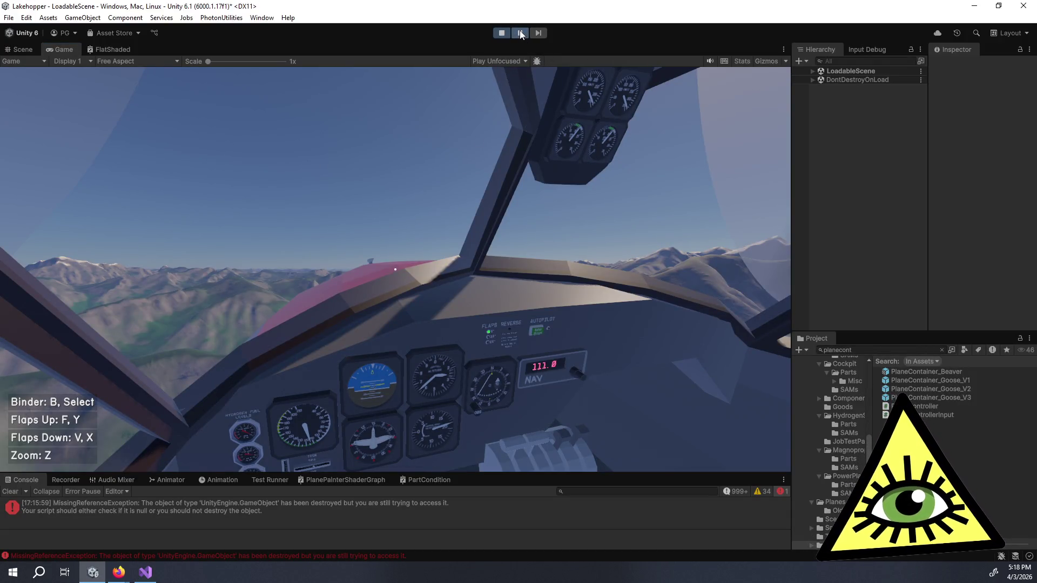
- Leave the pilot seat, walk through the plane's cabin with W, then pause the game
left_click(471, 177)
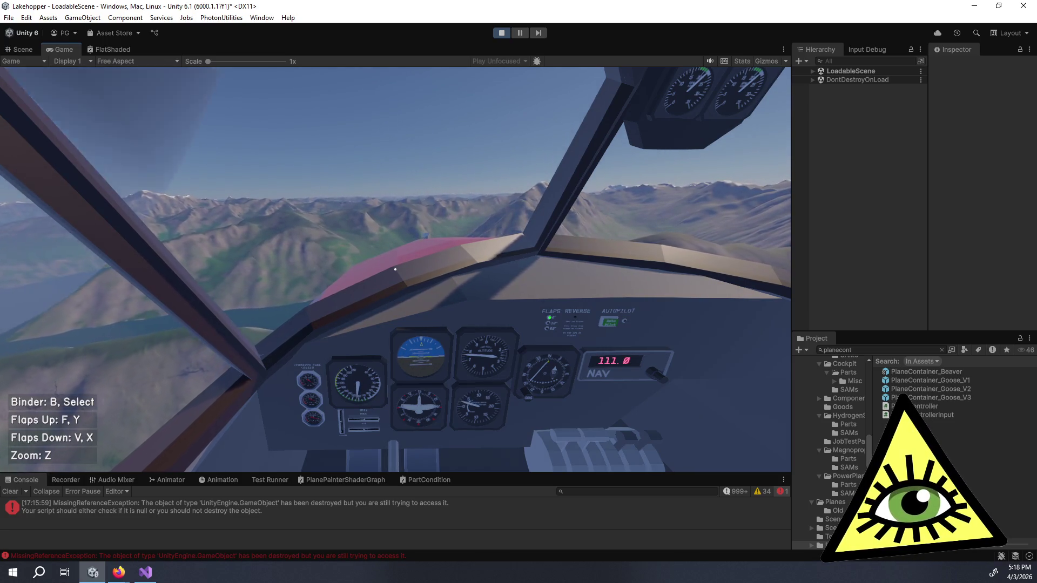
key("e")
key("w")
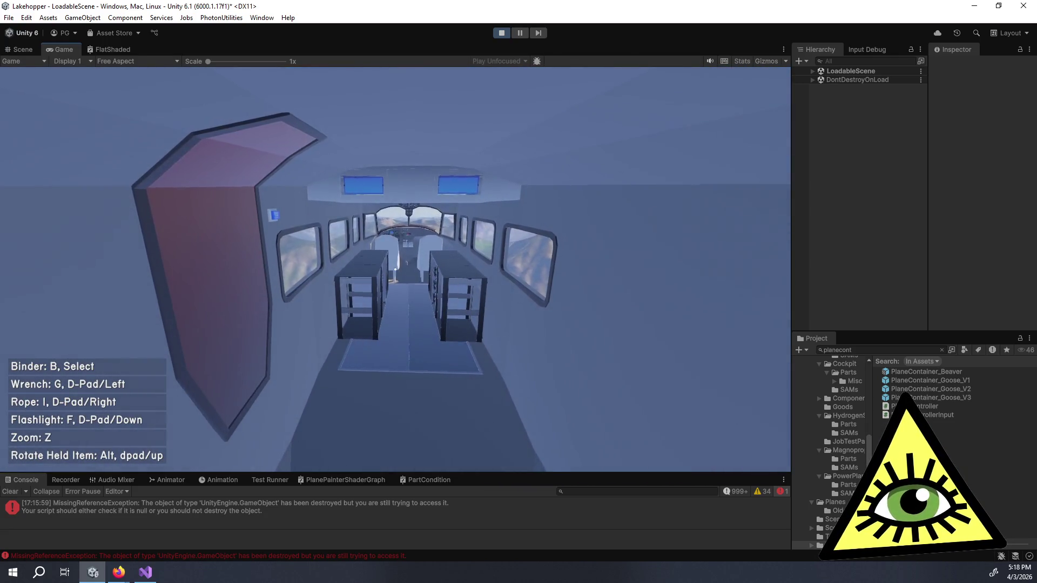
key("w")
key("w")
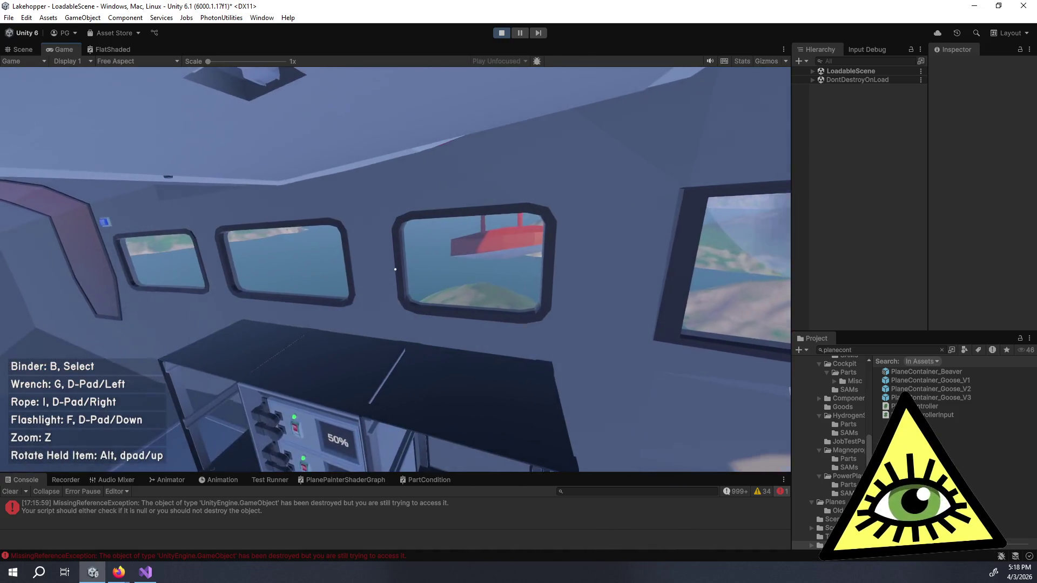
mouse_move(395, 269)
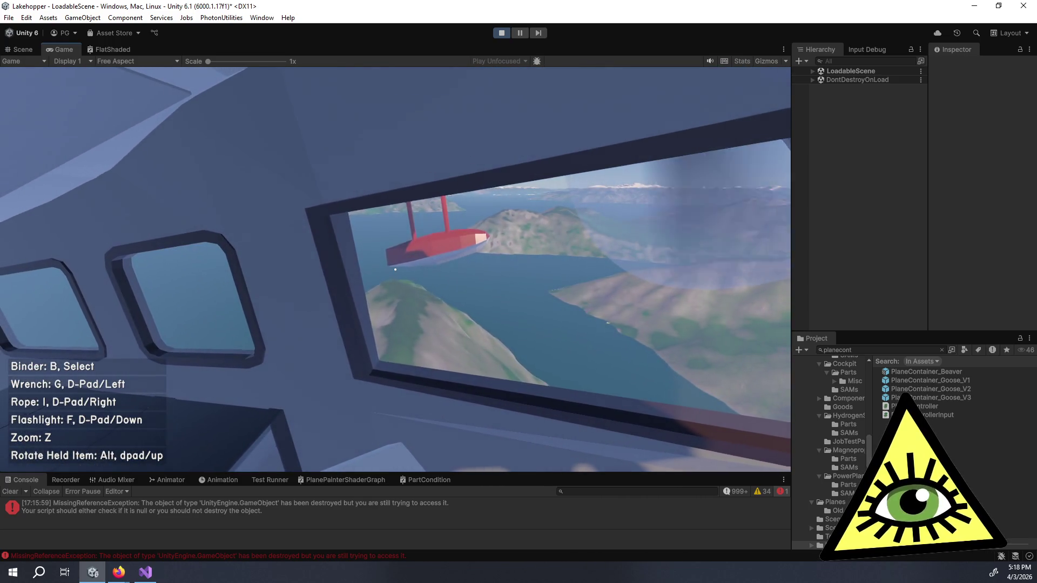
key("Escape")
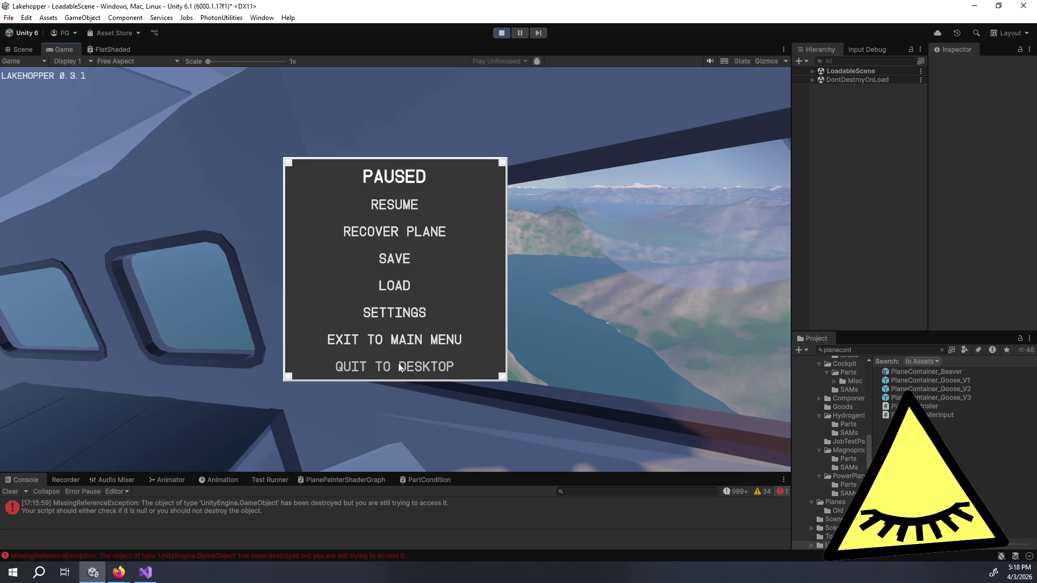
- Quit to Desktop from the pause menu to stop play mode, then switch to the Trello board
left_click(397, 365)
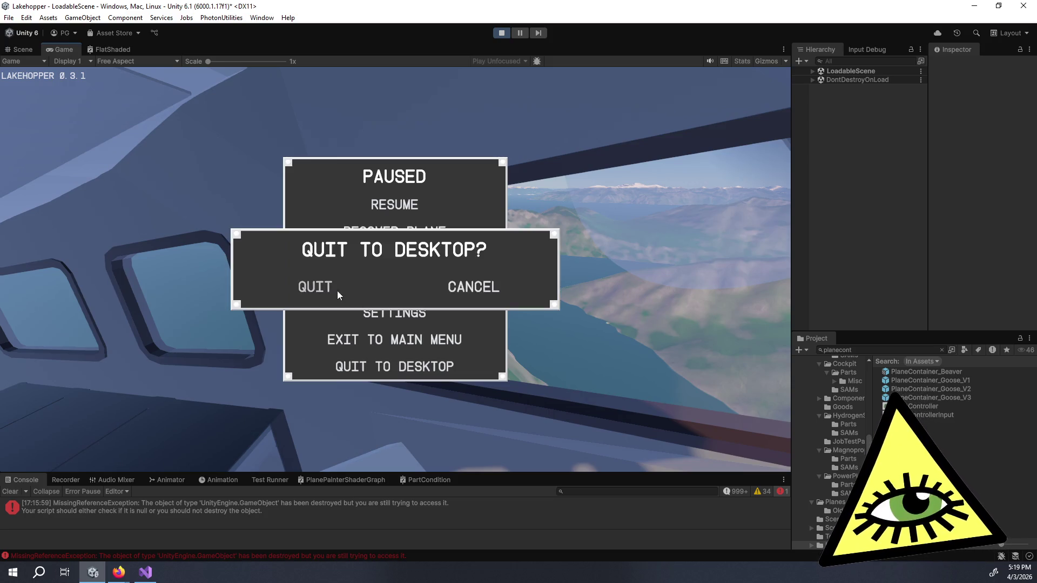
left_click(342, 290)
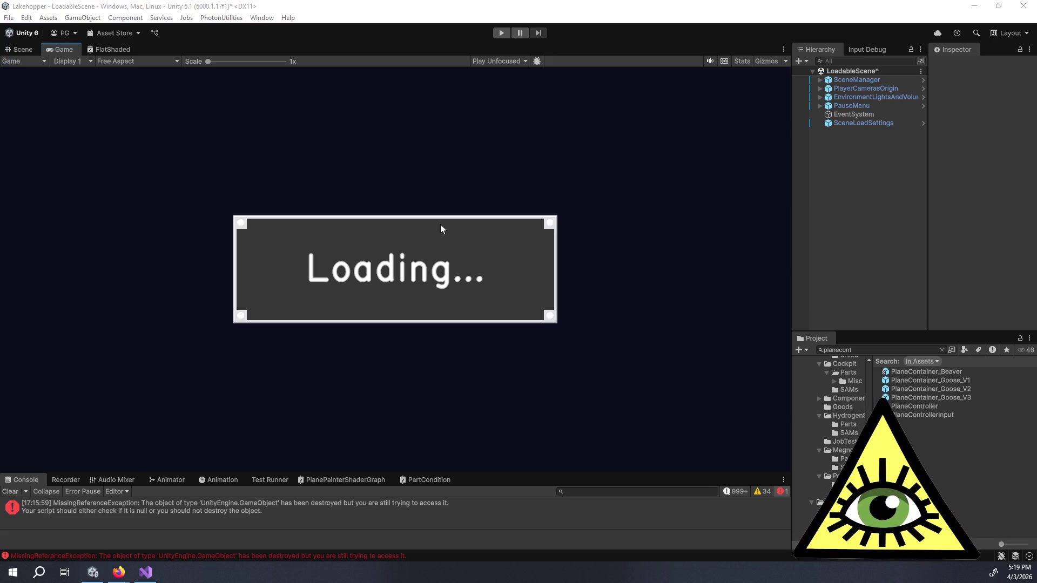
key("alt+Tab")
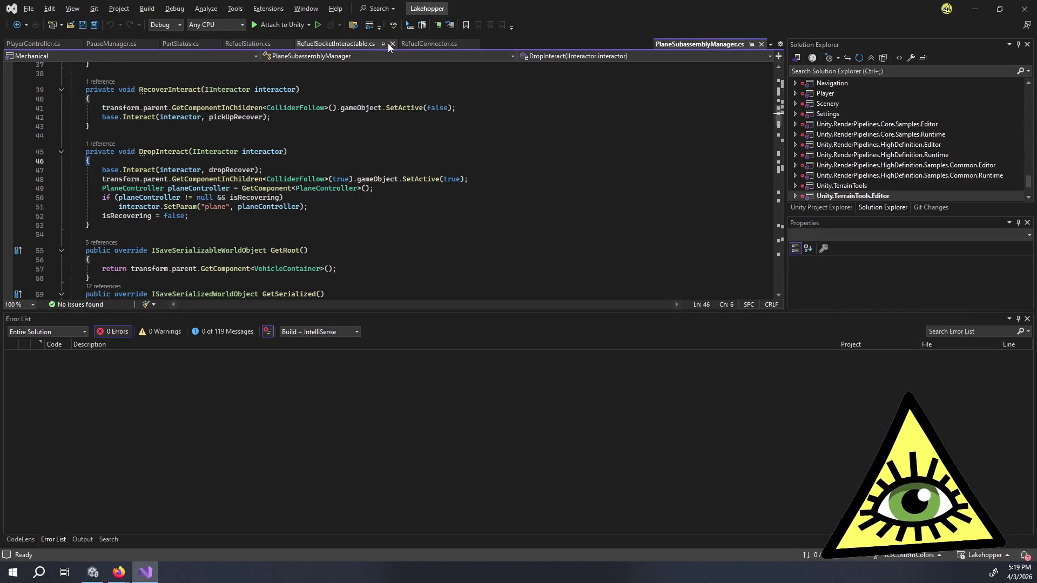
key("alt+Tab")
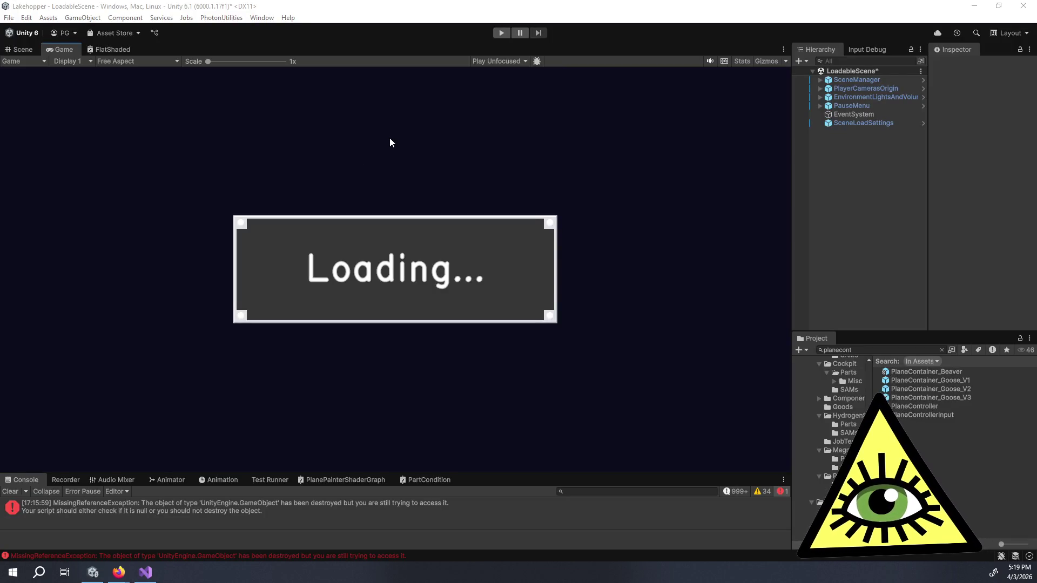
key("alt+Tab")
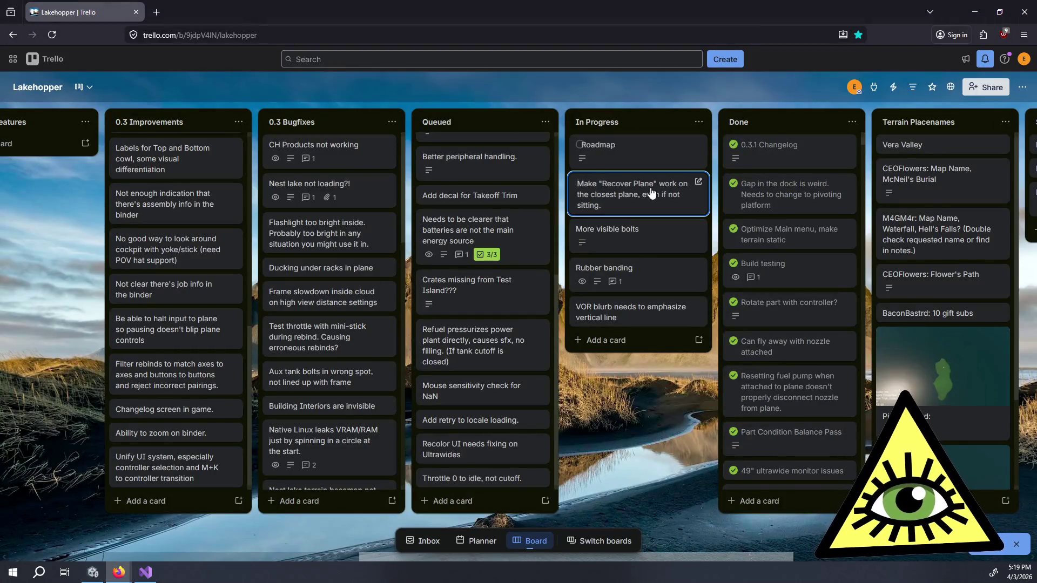
- Complete 'Make Recover Plane' and move it to Done; move 'Recolor UI needs fixing on Ultrawides' to In Progress
left_click(580, 184)
mouse_move(583, 186)
left_mouse_down()
mouse_move(760, 135)
mouse_move(768, 124)
mouse_move(773, 138)
left_mouse_up()
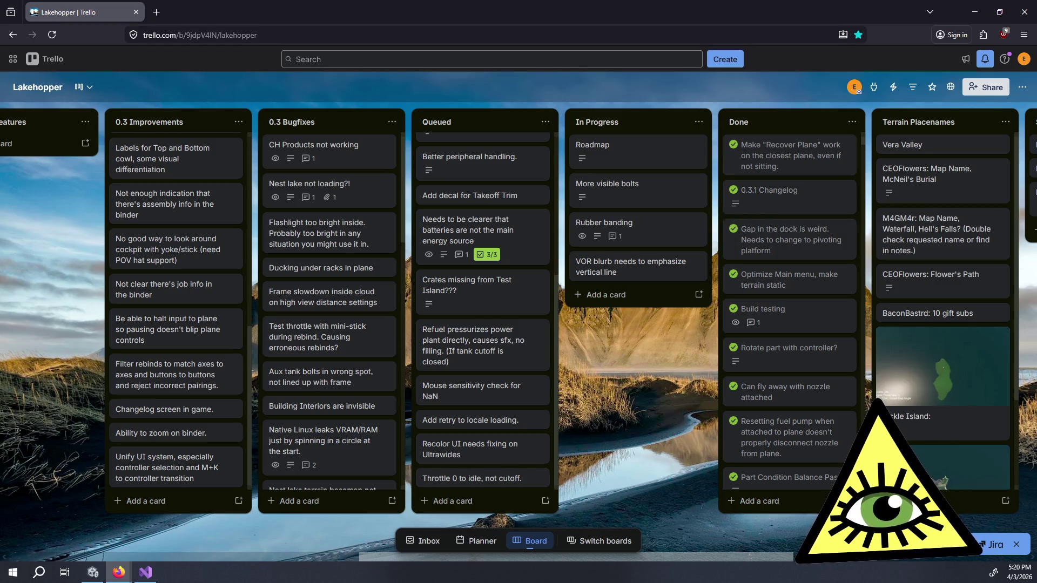
scroll(481, 210, "up", 4)
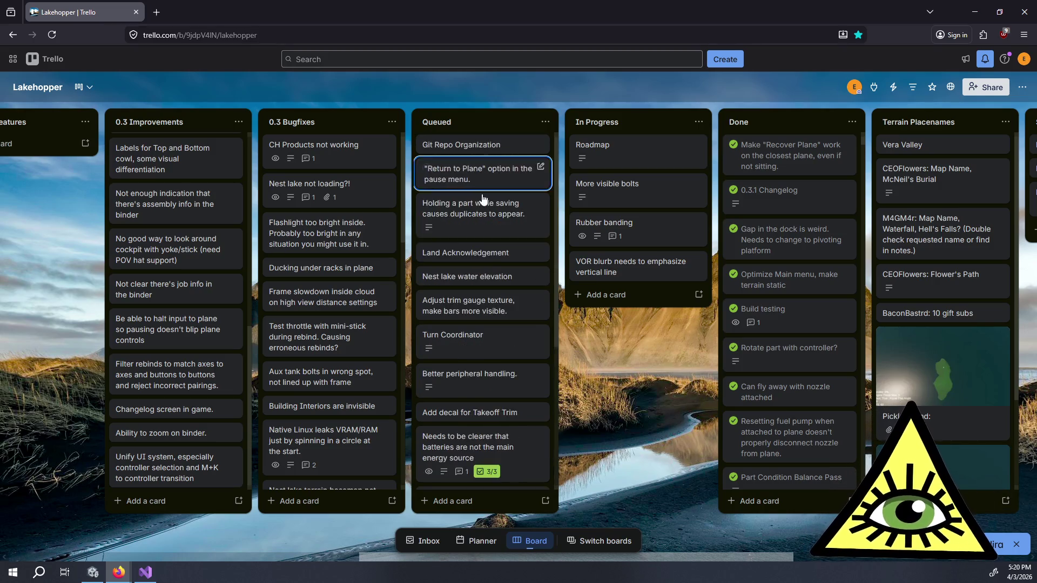
scroll(483, 335, "down", 4)
mouse_move(504, 446)
left_mouse_down()
mouse_move(623, 126)
mouse_move(643, 151)
left_mouse_up()
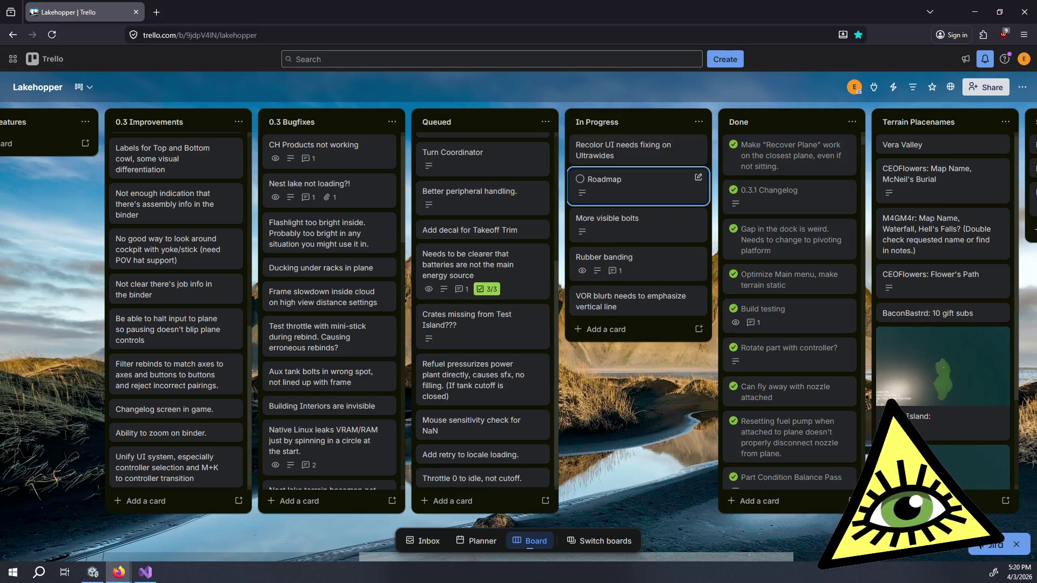
left_click(147, 573)
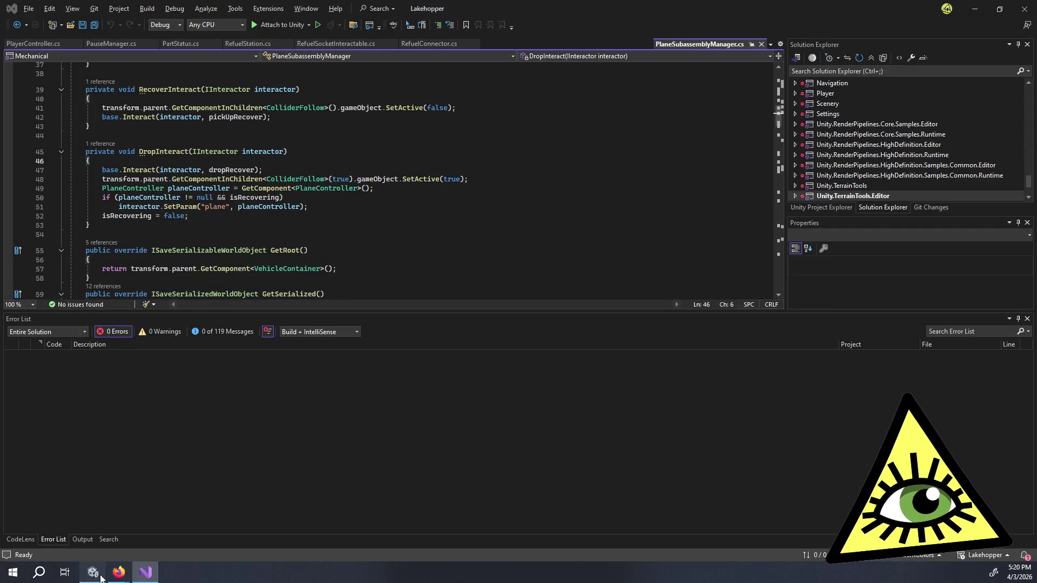
- Set the Unity Game view preview resolution to 5120x1440 ultrawide
left_click(92, 572)
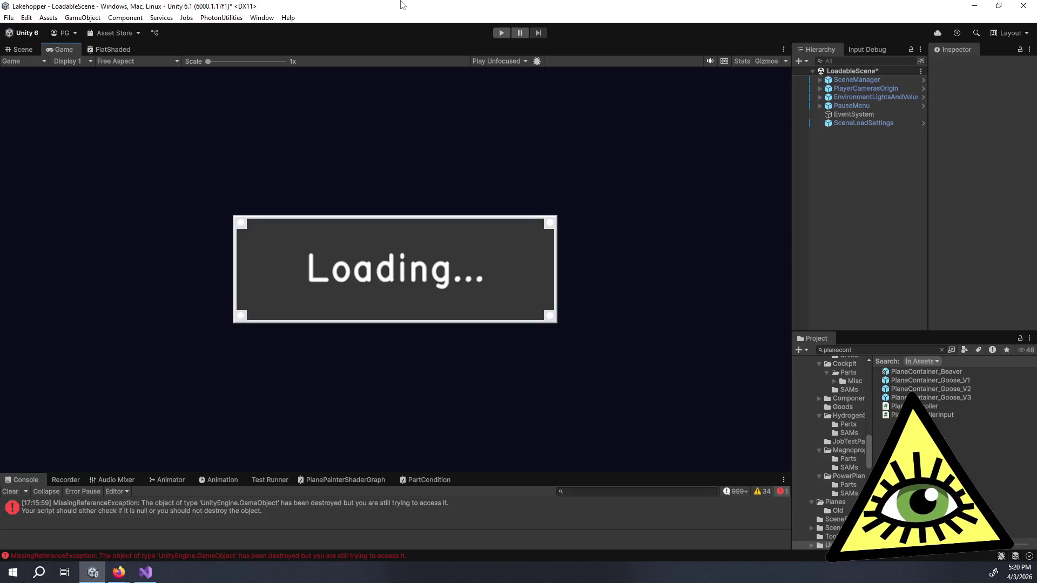
left_click(169, 60)
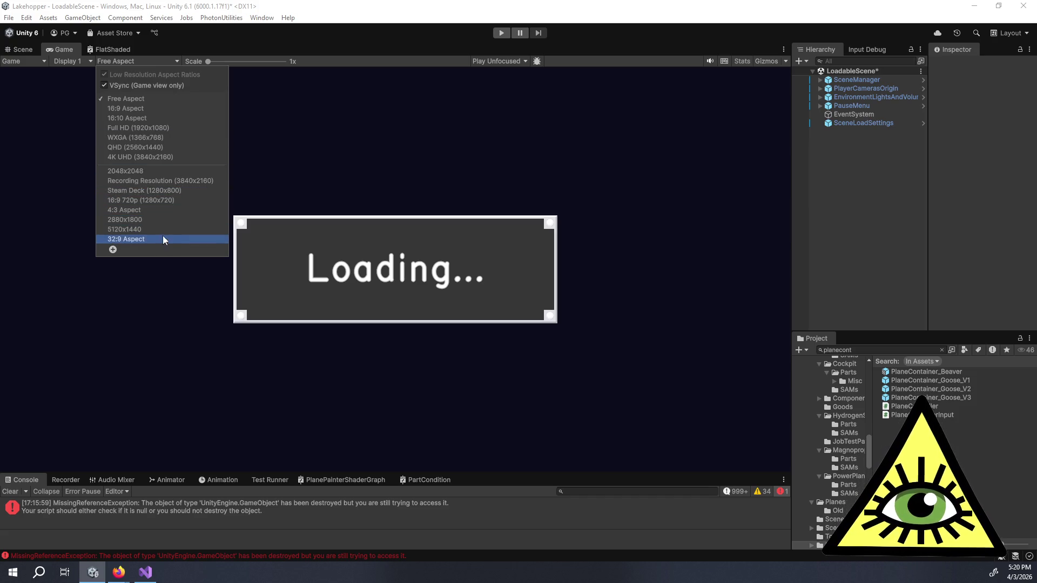
key("Escape")
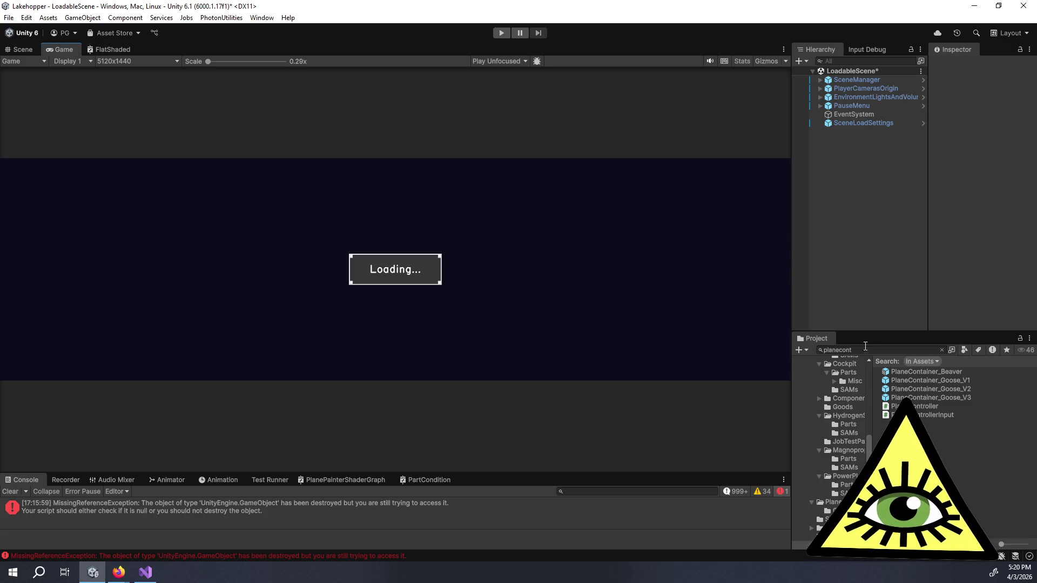
- Search the project for 'planepaint' to list the PlanePainter assets
left_click(864, 349)
type("p")
type("lanepaint")
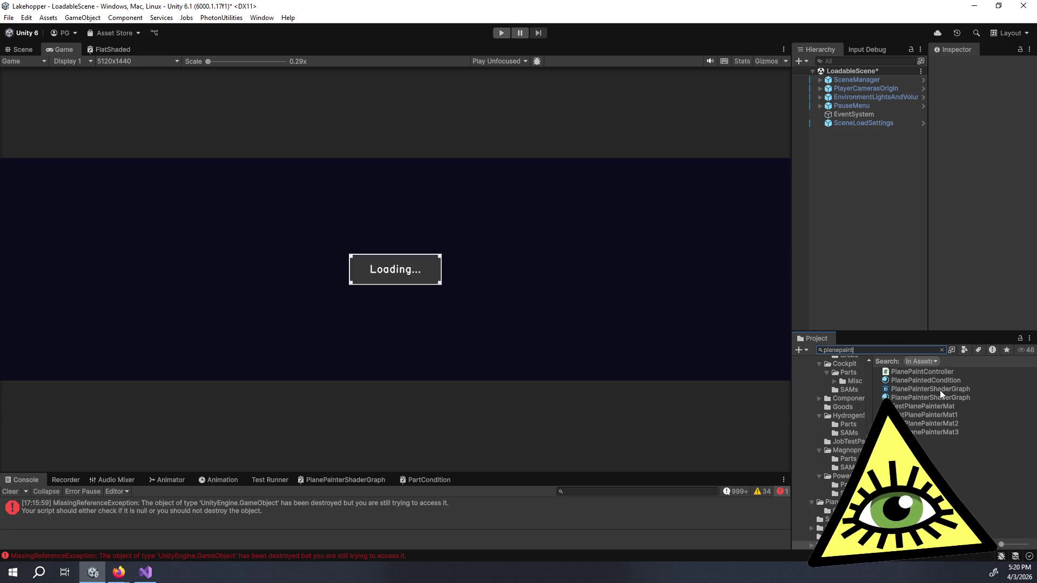
- Search the Project window for 'planecolor' and open the PlaneColorPanel prefab in Prefab Mode
key("ctrl+a")
type("color")
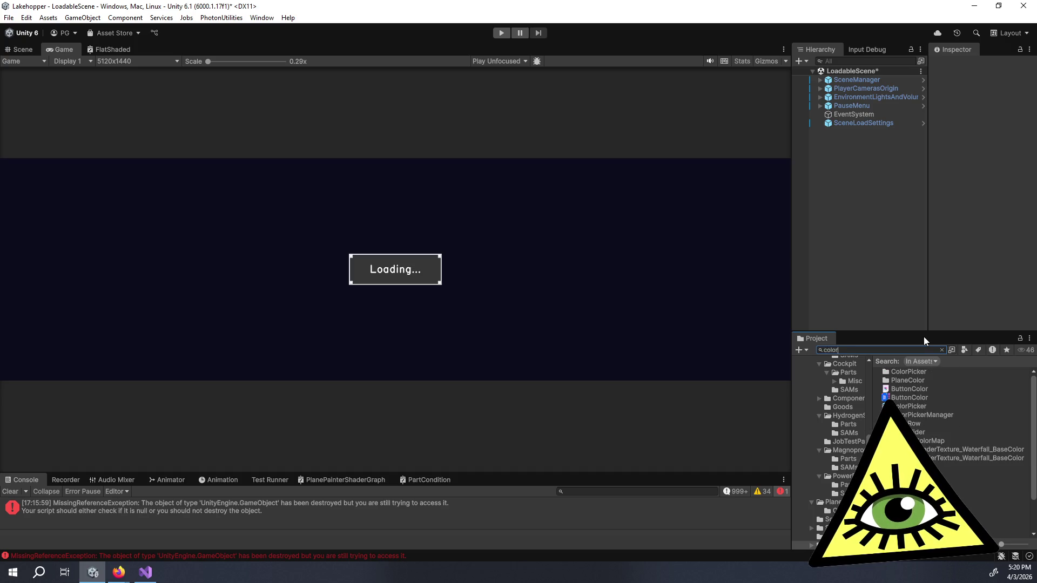
key("ctrl+a")
type("planeco")
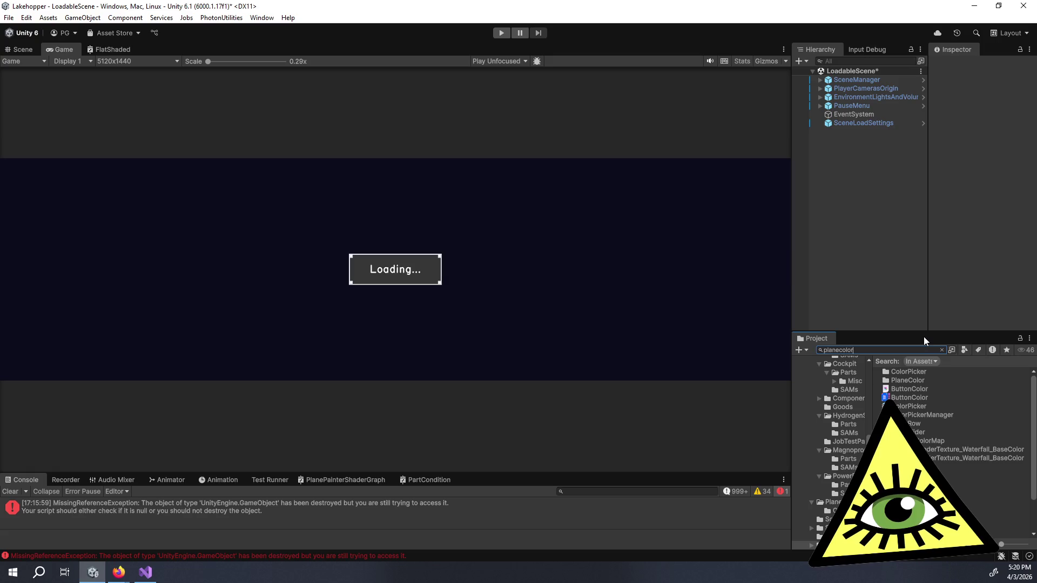
type("lor")
left_click(918, 381)
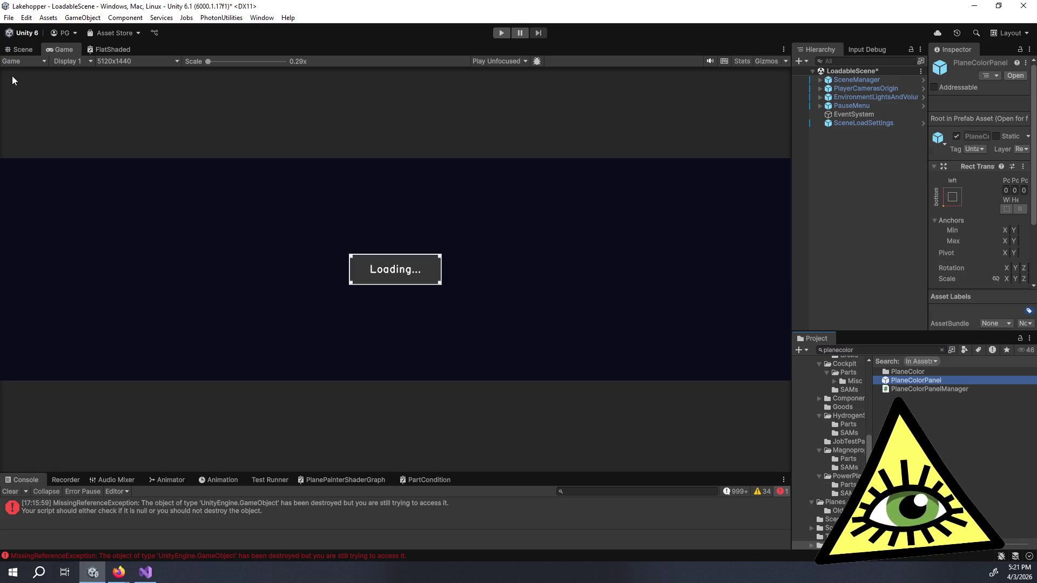
left_click(15, 54)
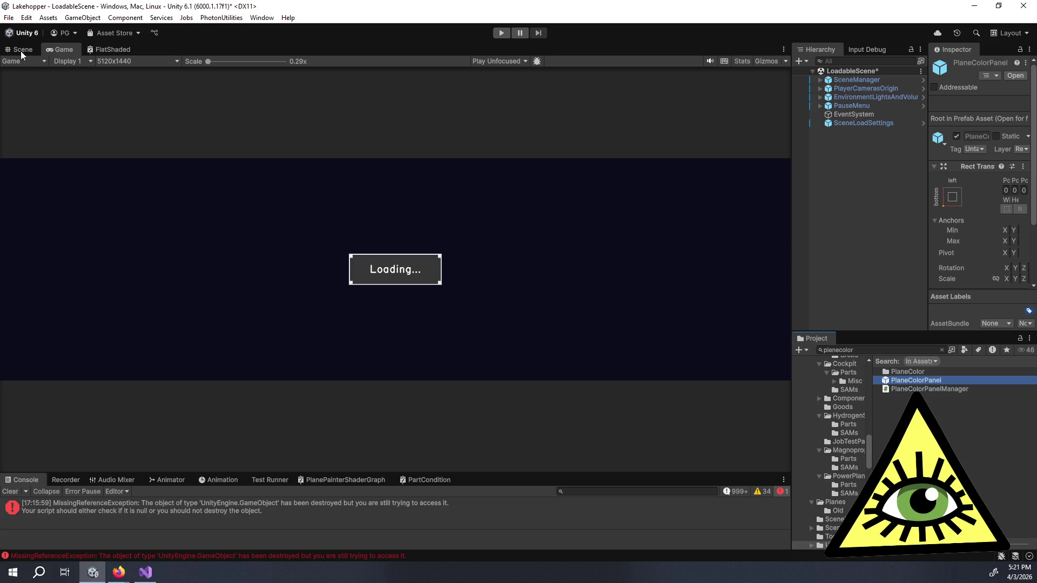
- Frame the PlaneColorPanel and drag its Canvas Scaler Match slider to 1 (height)
key("f")
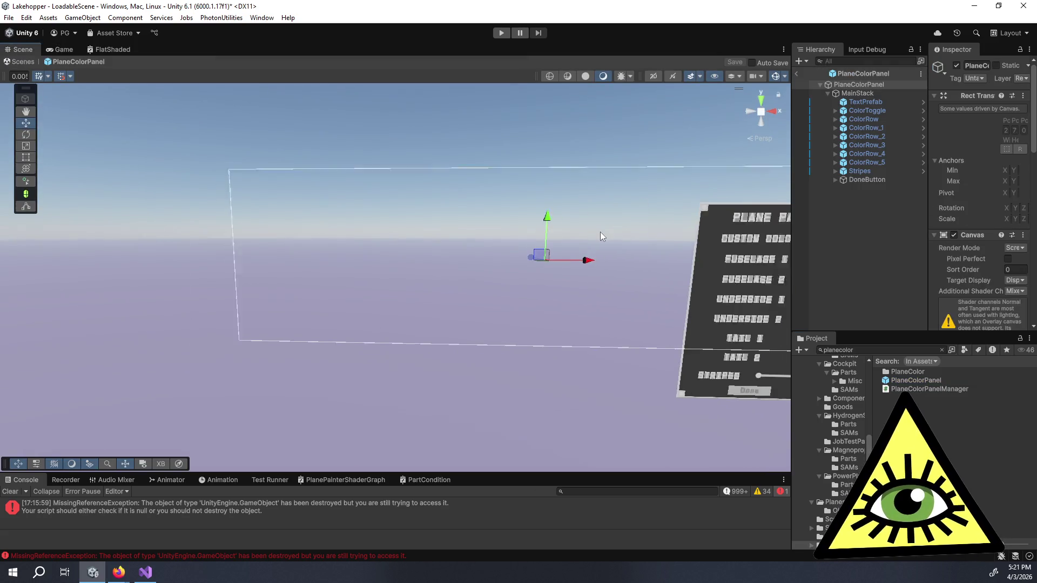
mouse_move(645, 232)
left_mouse_down()
mouse_move(340, 208)
mouse_move(382, 234)
mouse_move(395, 262)
left_mouse_up()
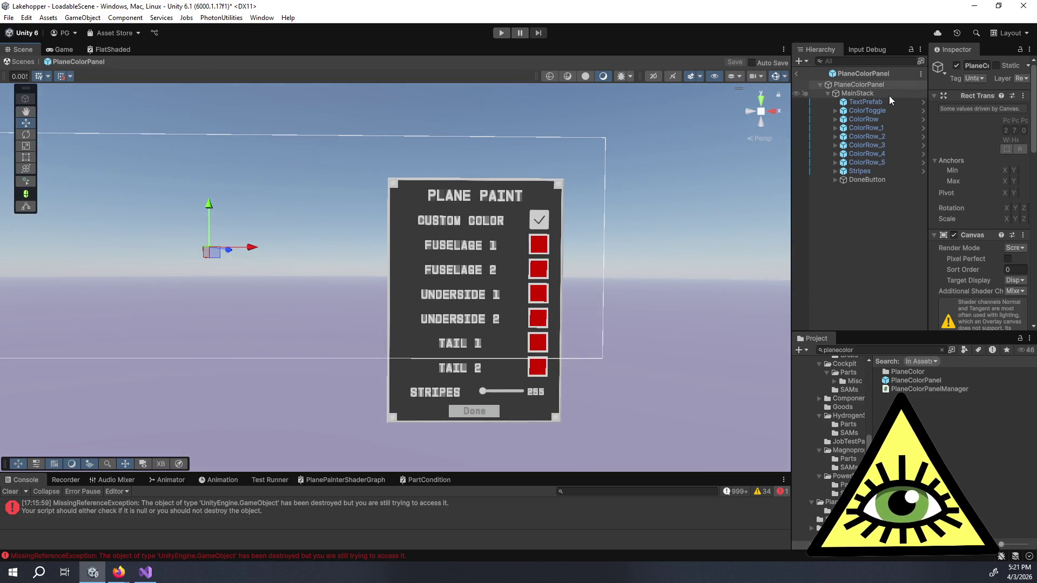
scroll(953, 186, "down", 5)
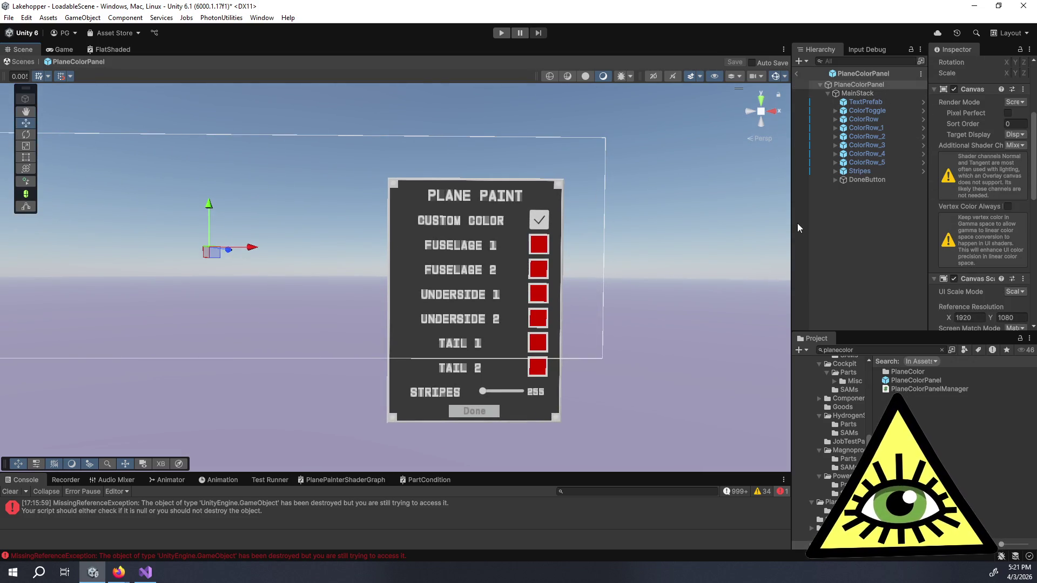
left_click_drag(791, 224, 612, 218)
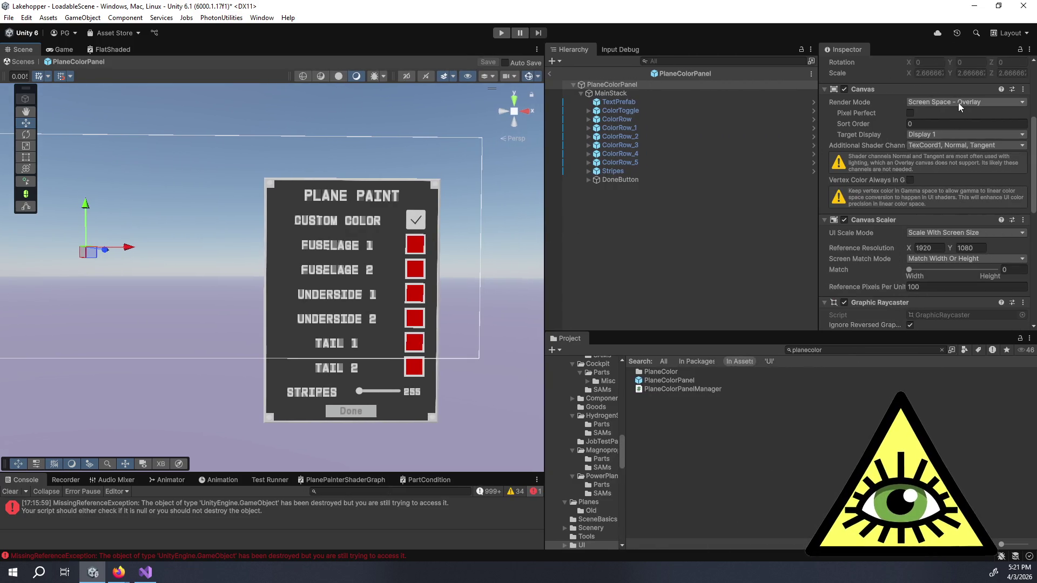
left_click_drag(909, 269, 1025, 283)
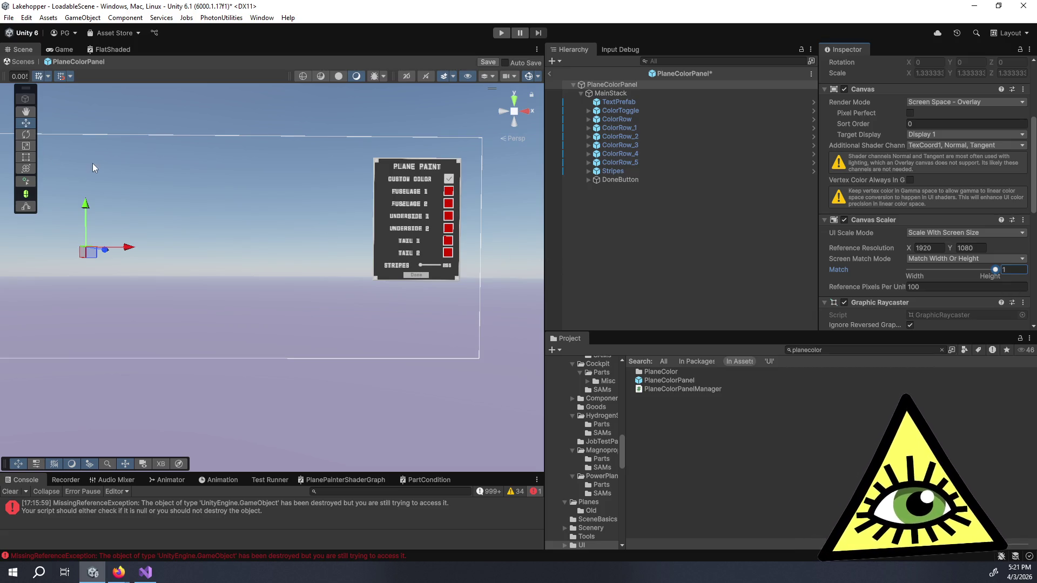
scroll(110, 152, "down", 3)
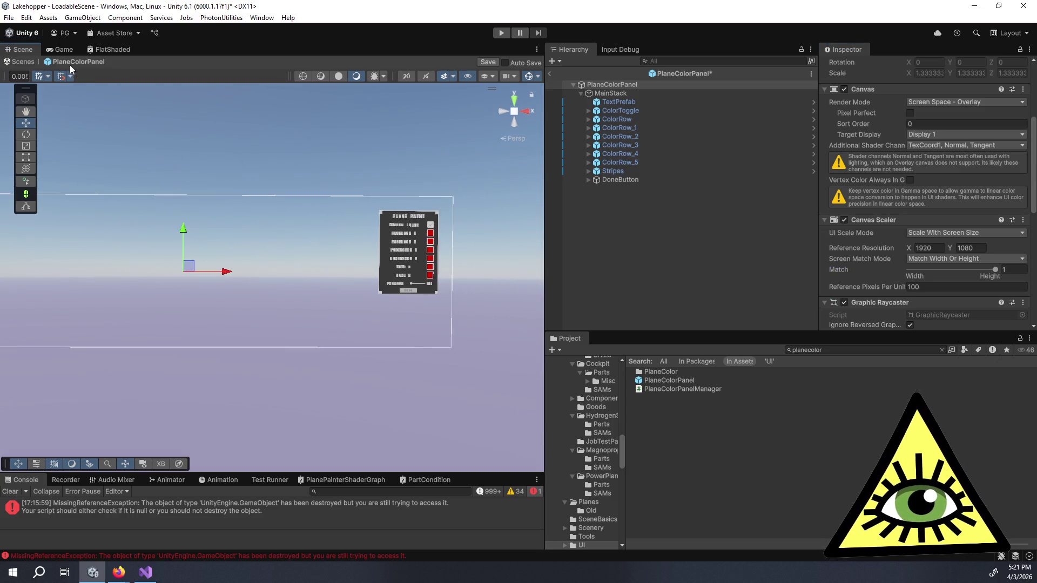
left_click(65, 48)
left_click(111, 64)
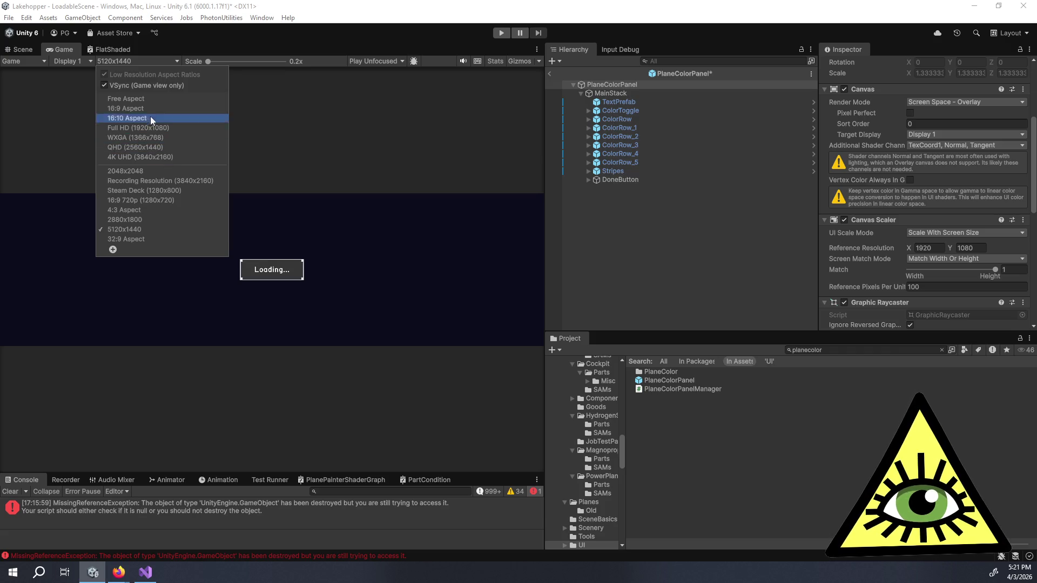
- Preview the panel in the Game view at Full HD 1920x1080 and Steam Deck 1280x800
left_click(166, 128)
left_click(17, 49)
key("f")
left_click(60, 50)
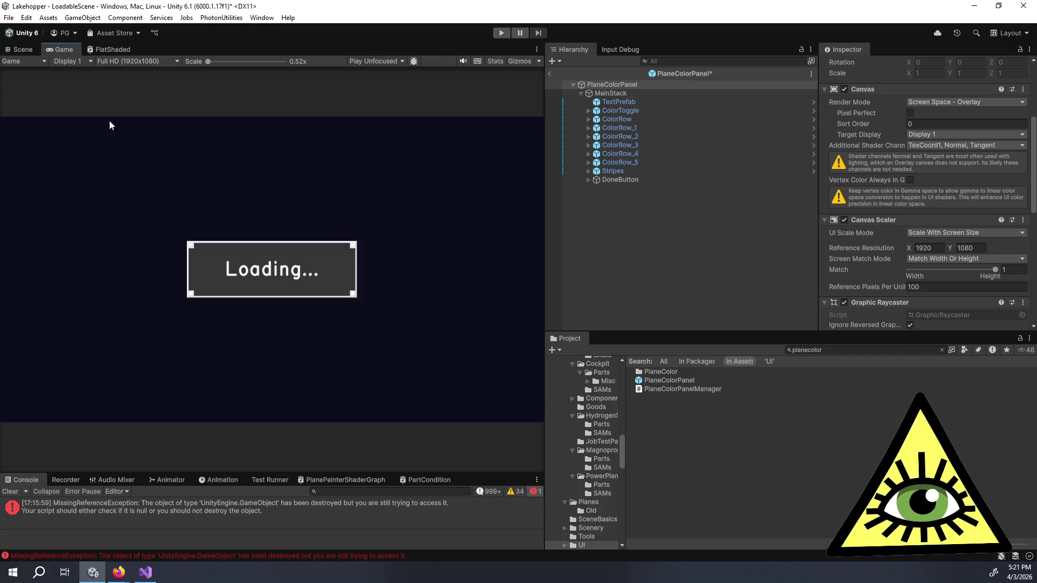
left_click(120, 61)
left_click(151, 188)
left_click(24, 50)
- Preview the panel at 4K UHD 3840x2160 and reposition it in the Scene view
scroll(285, 244, "up", 5)
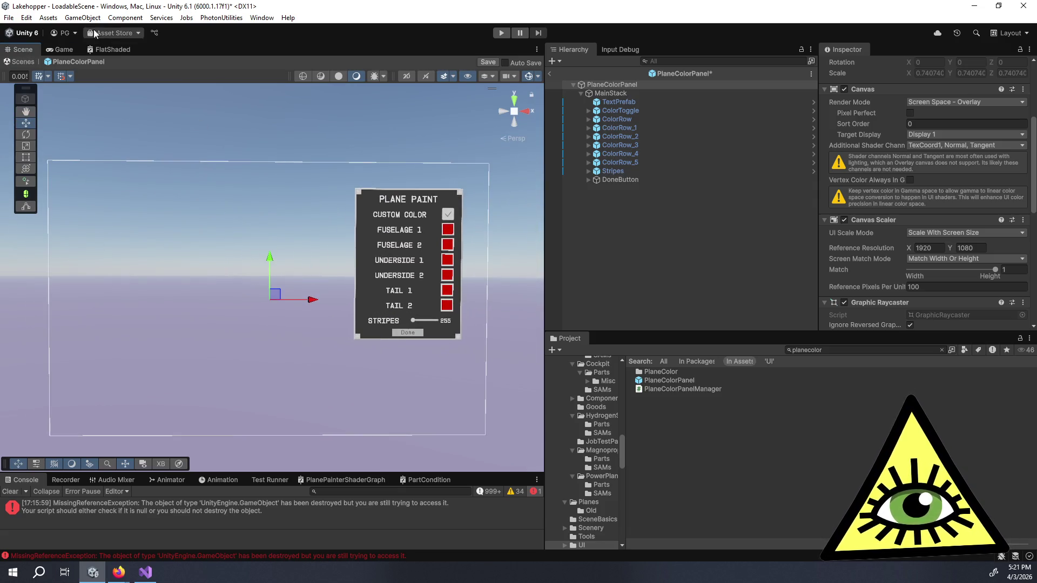
left_click(63, 50)
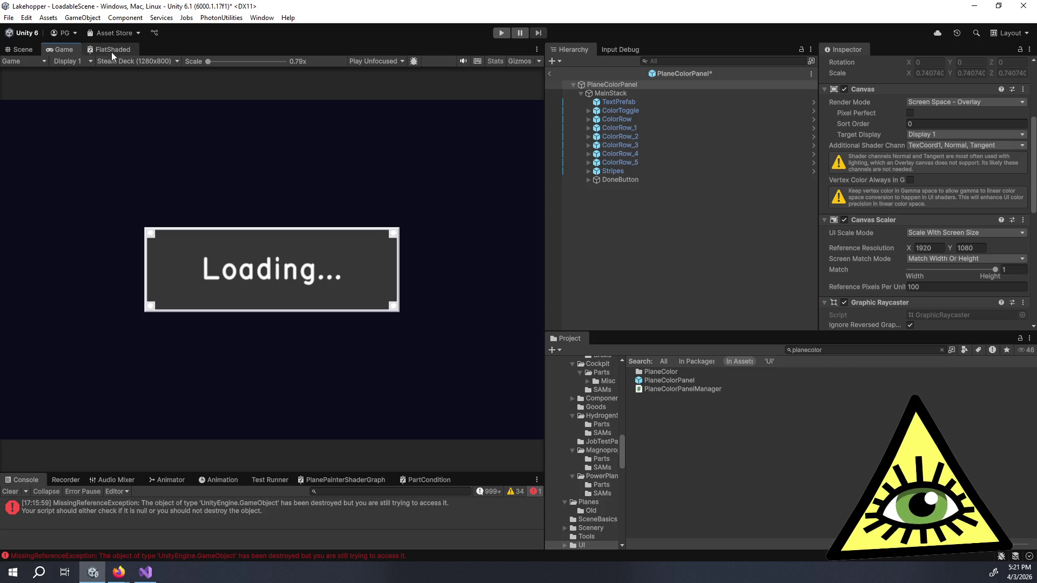
left_click(125, 61)
left_click(152, 156)
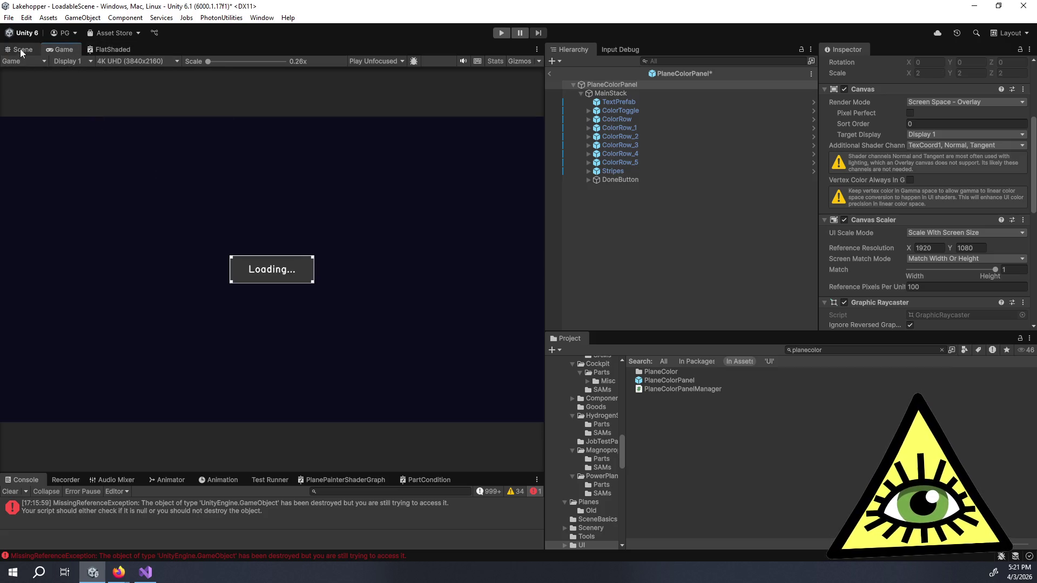
left_click(21, 49)
left_click_drag(188, 297, 293, 315)
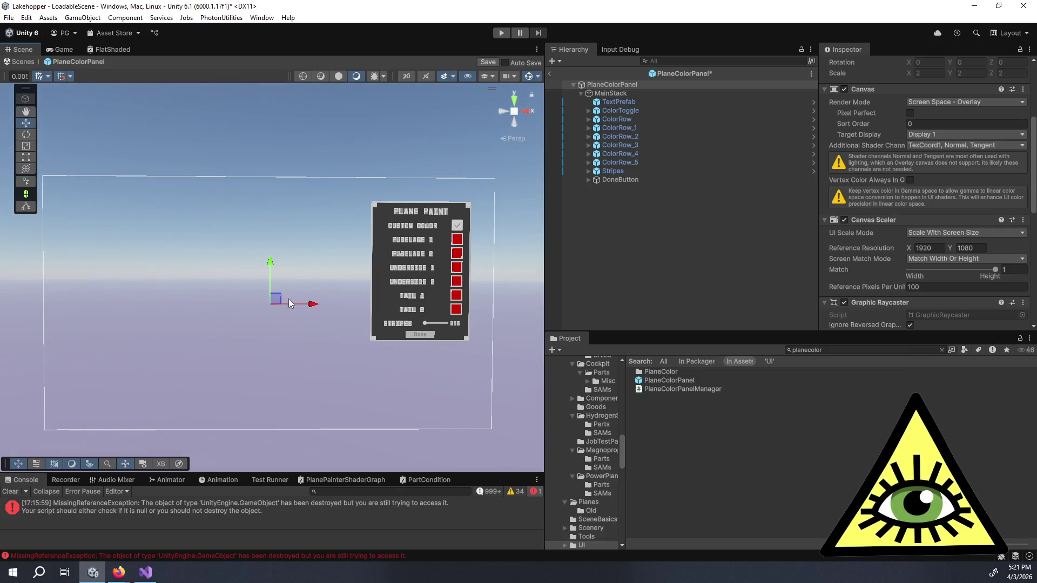
- Check the panel at 32:9 ultrawide aspect, then save the PlaneColorPanel prefab and exit Prefab Mode
left_click(64, 50)
left_click(31, 50)
left_click(61, 51)
left_click(116, 61)
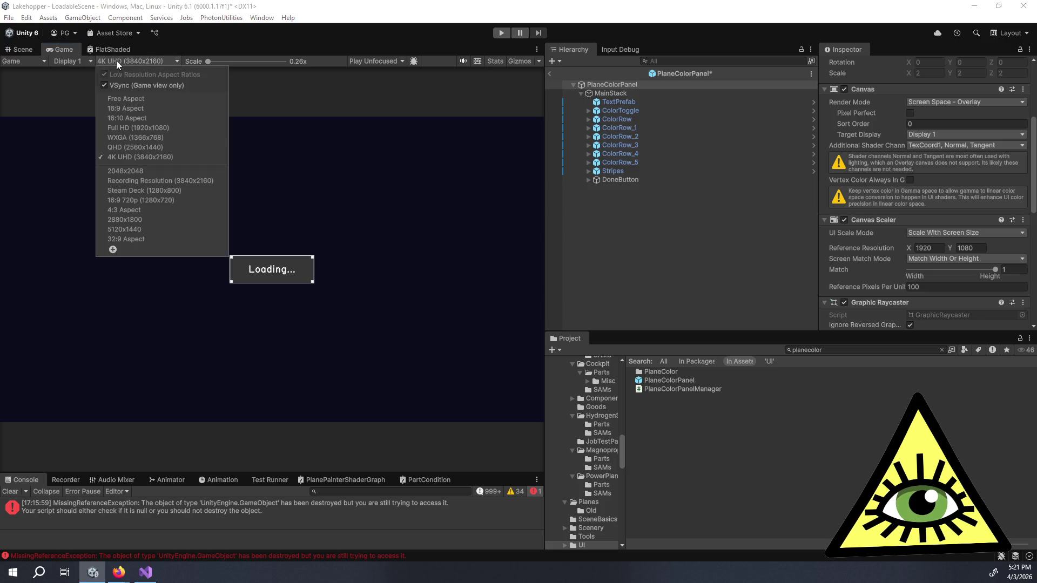
left_click(153, 238)
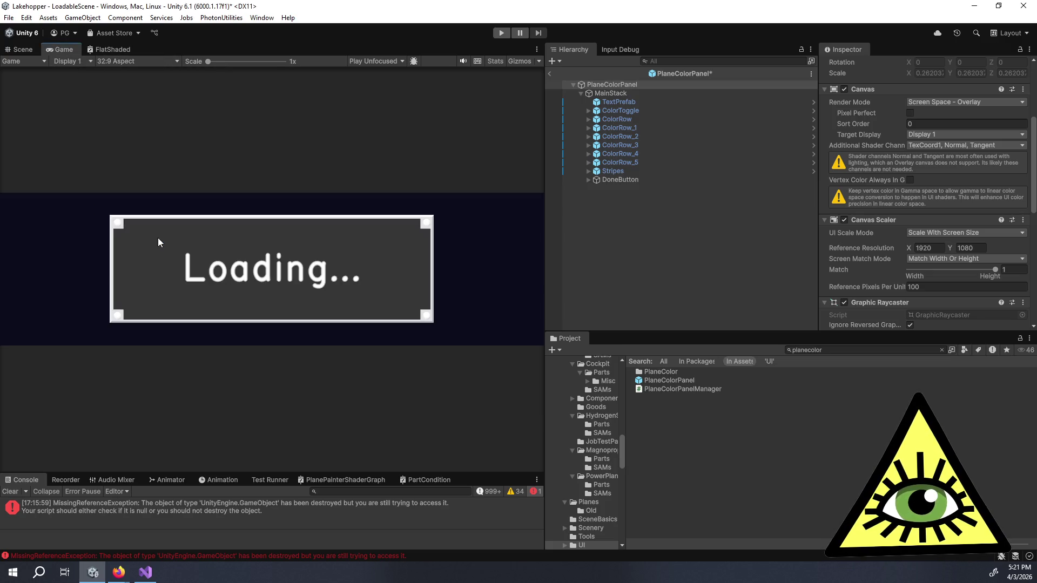
left_click(22, 49)
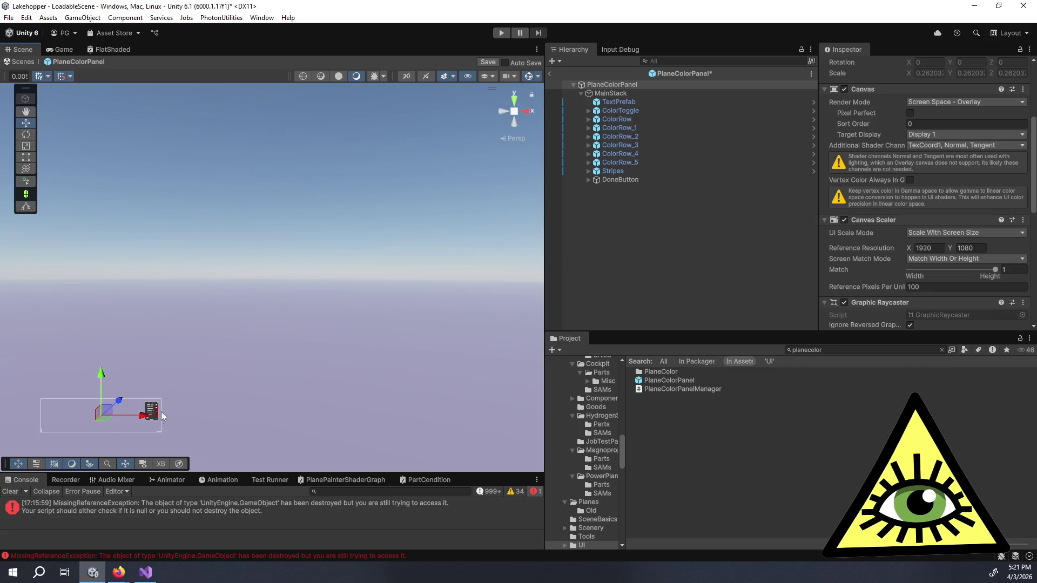
key("f")
scroll(428, 226, "up", 3)
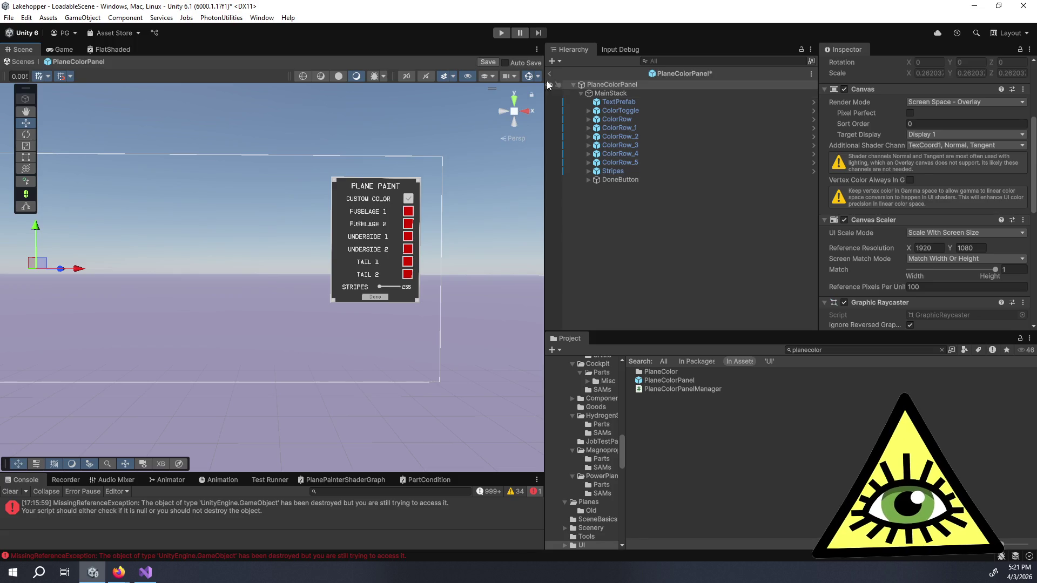
left_click(486, 64)
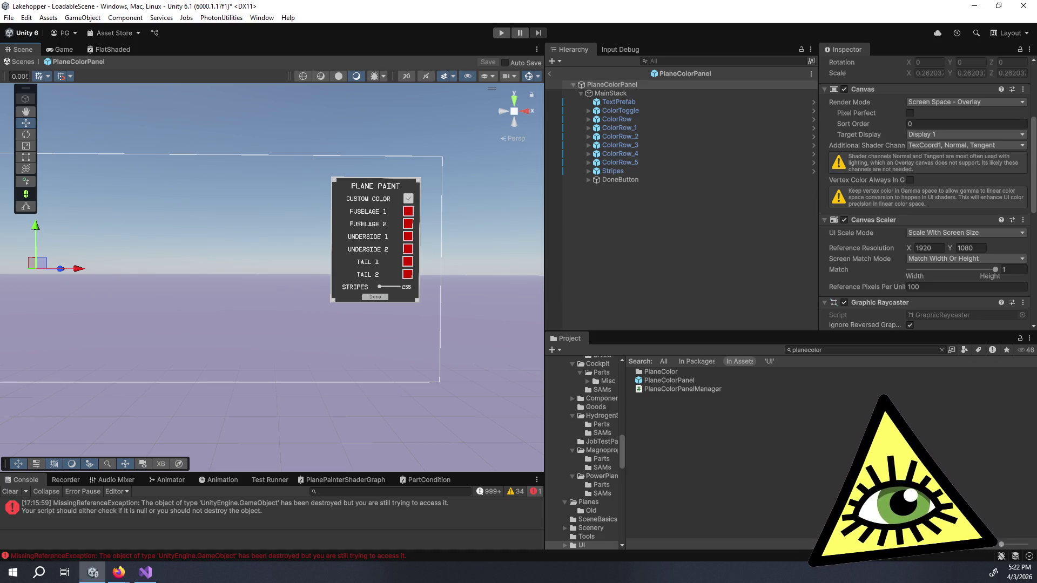
left_click(551, 74)
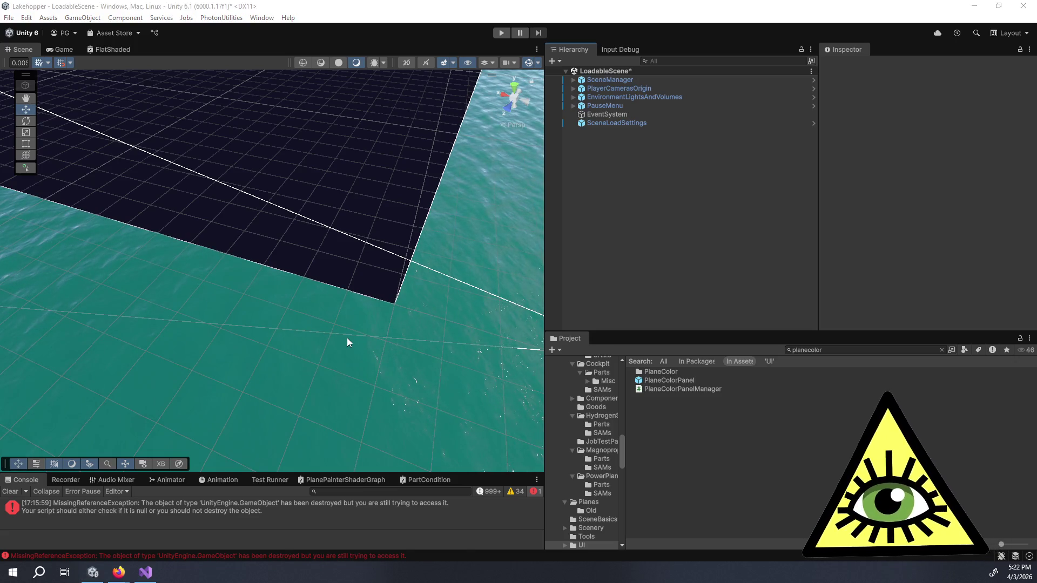
- Switch from Unity to the Trello board in the browser
key("alt+Tab")
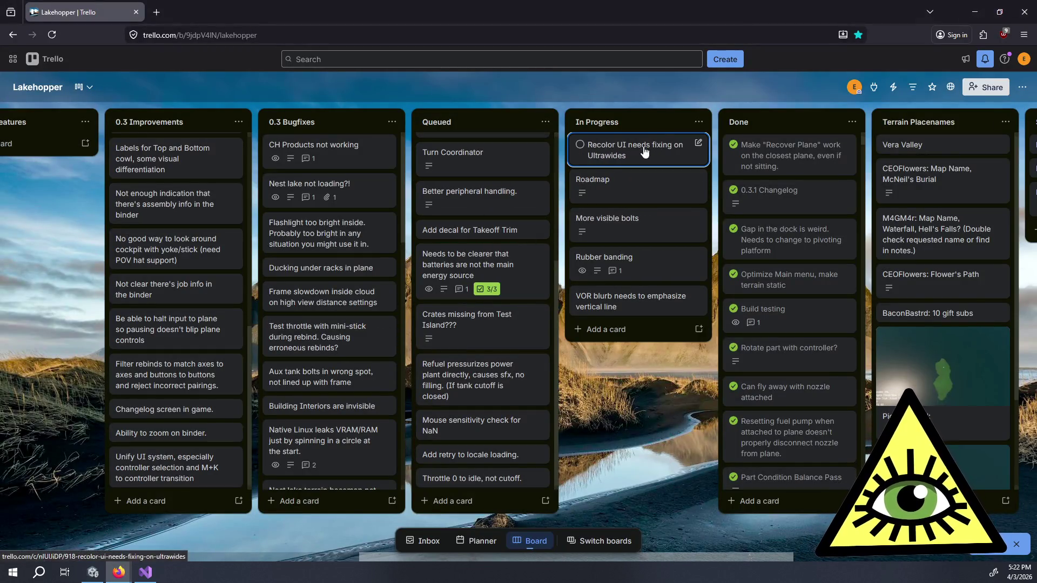
- Move the 'Recolor UI needs fixing on Ultrawides' card into Done, then open the 'Return to Plane' card
mouse_move(584, 151)
left_mouse_down()
mouse_move(809, 133)
mouse_move(764, 135)
left_mouse_up()
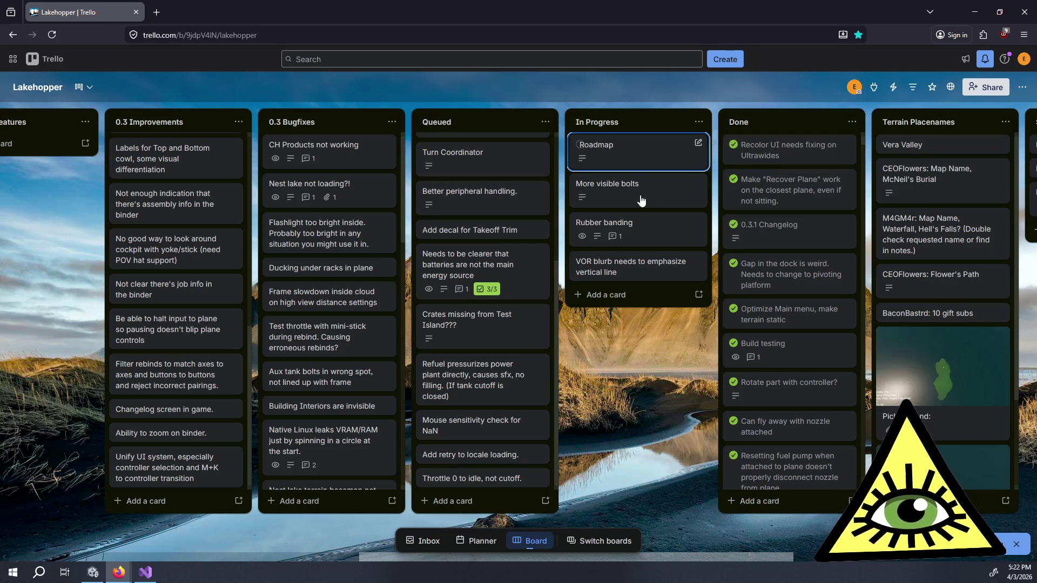
scroll(479, 180, "up", 4)
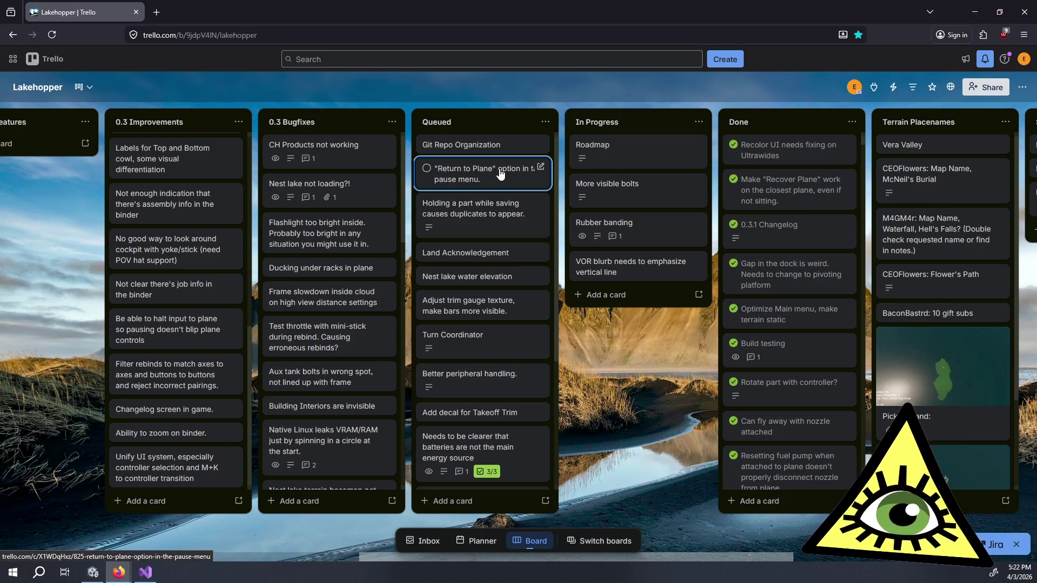
left_click(471, 178)
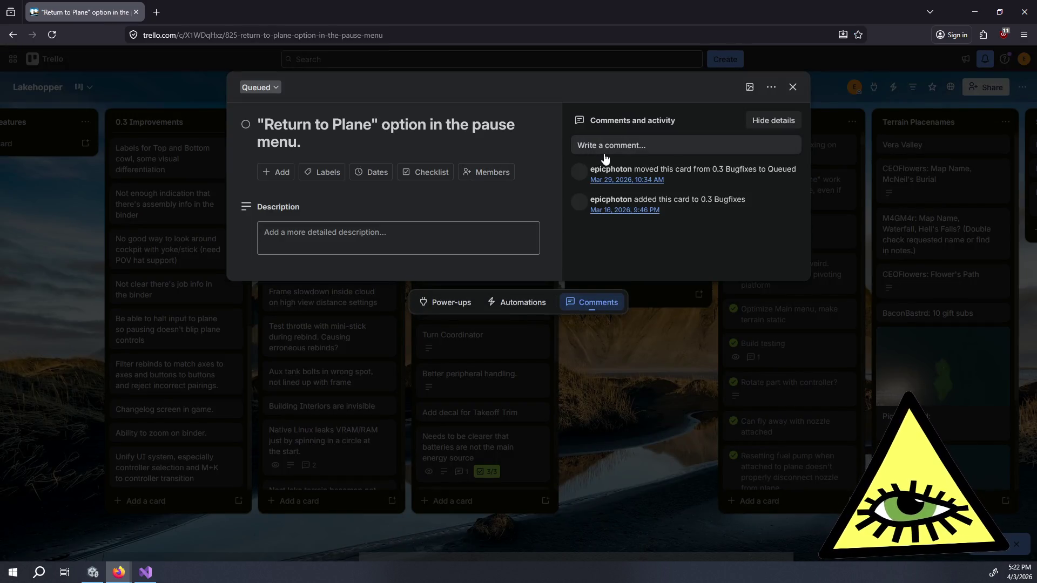
- Post the comment 'Covered by recover plane' on the Return to Plane card
left_click(608, 149)
type("Covered by re")
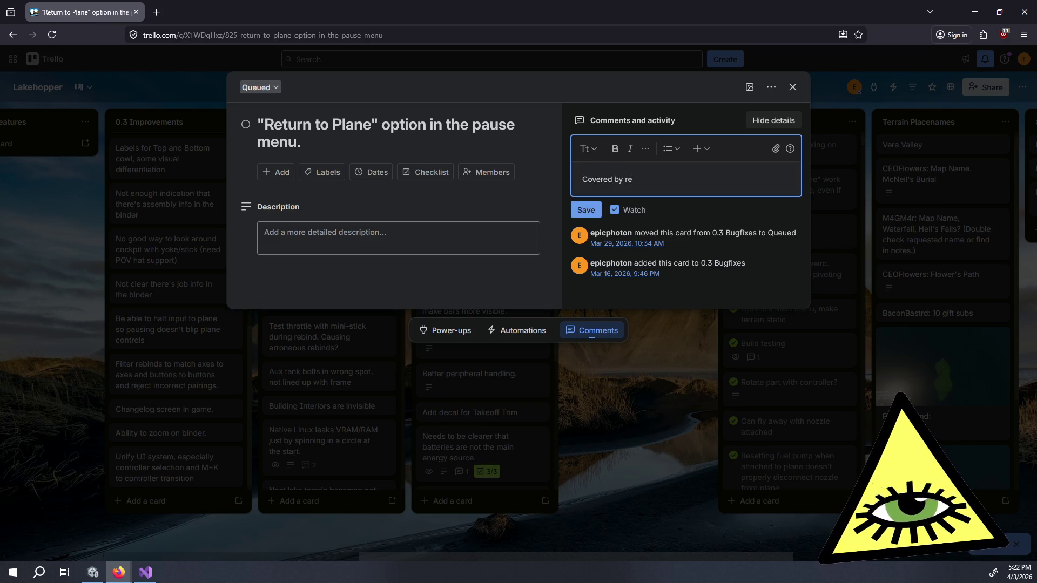
type("ne")
key("Return")
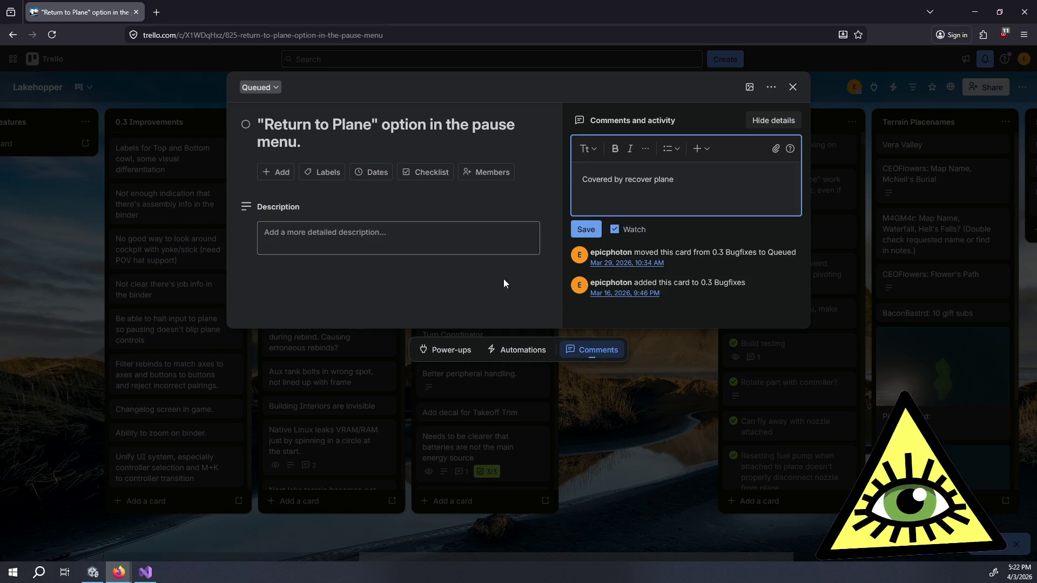
left_click(575, 235)
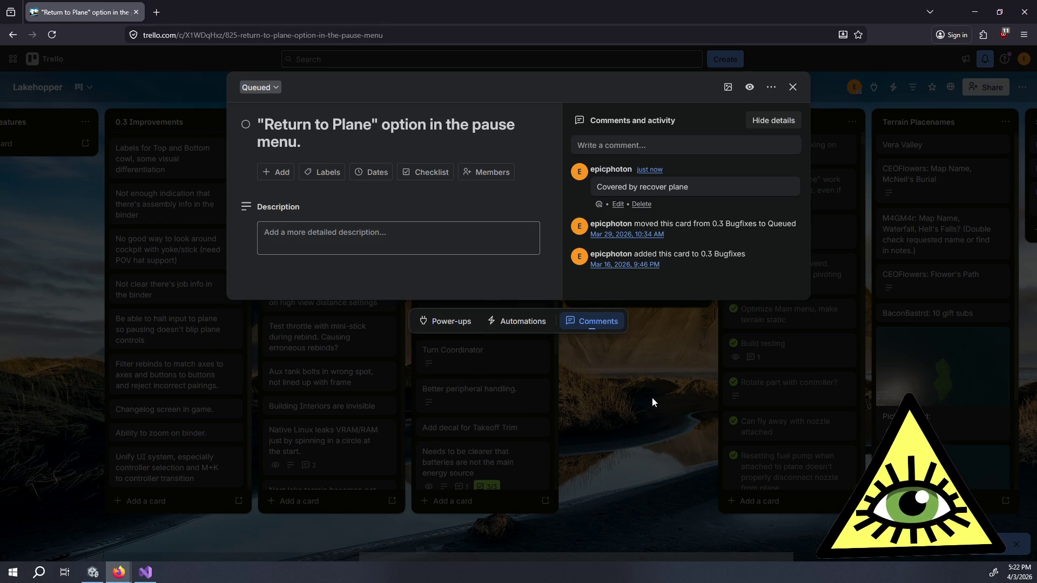
left_click(654, 405)
- Move the Return to Plane card into In Progress and bring Unity back up
mouse_move(481, 170)
left_mouse_down()
mouse_move(523, 168)
mouse_move(647, 119)
mouse_move(643, 139)
left_mouse_up()
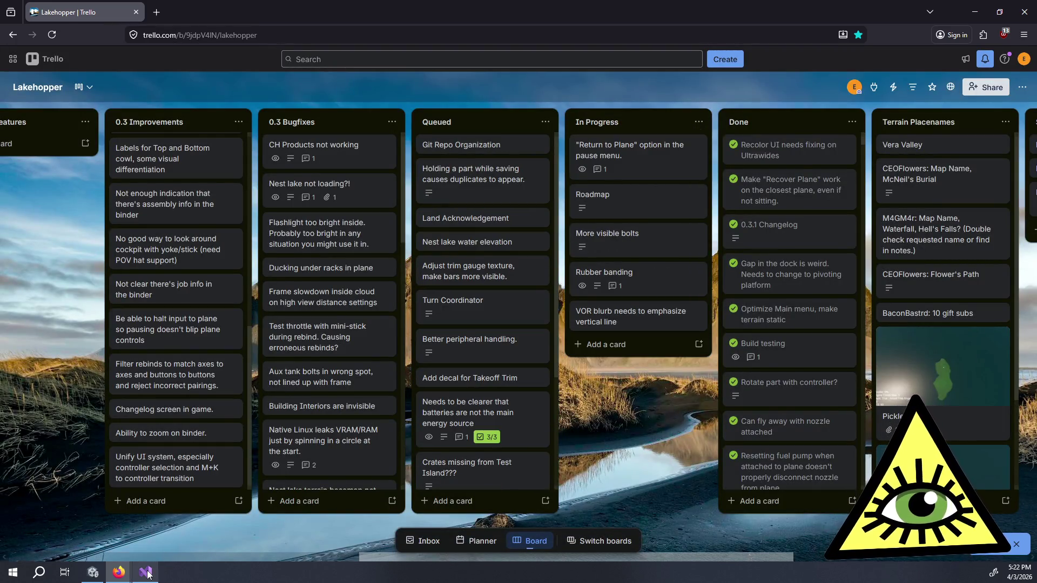
left_click(147, 572)
left_click(90, 573)
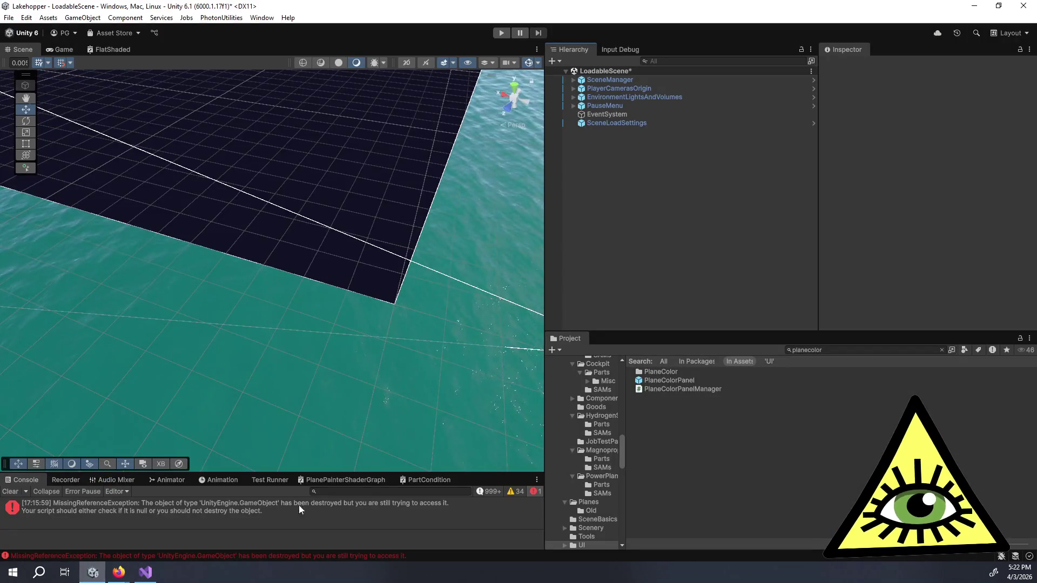
- Search 'pausemen' in the Project window, open the PauseMenu prefab and zoom onto its Paused panel
left_click(822, 352)
type("pausemen")
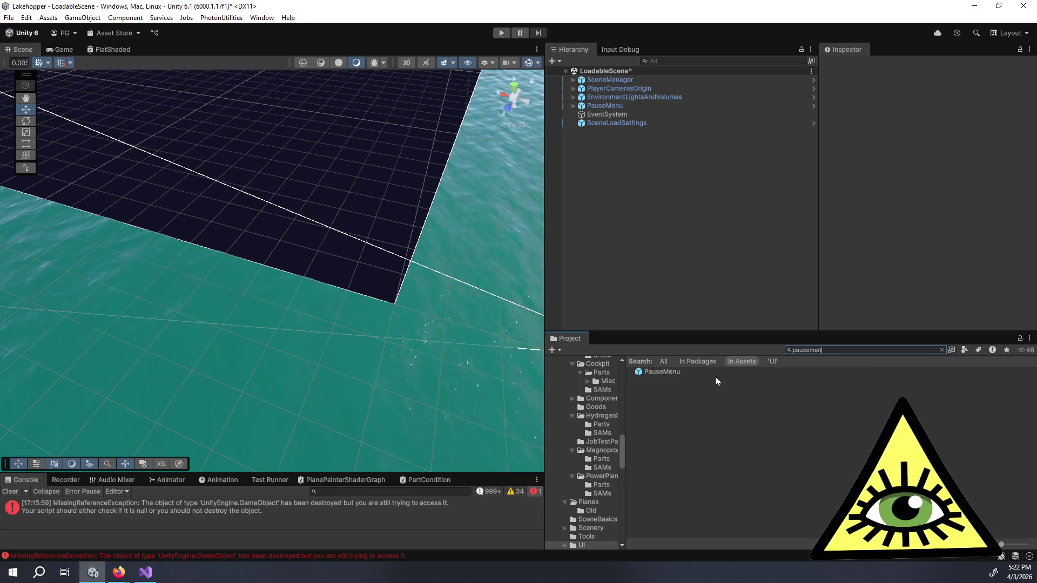
left_click(689, 373)
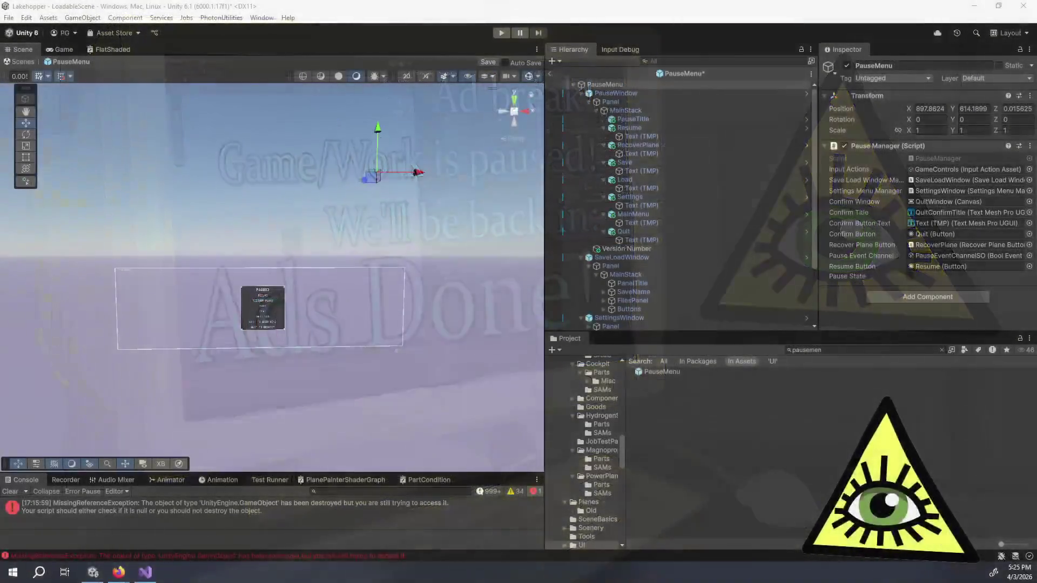
scroll(313, 277, "up", 5)
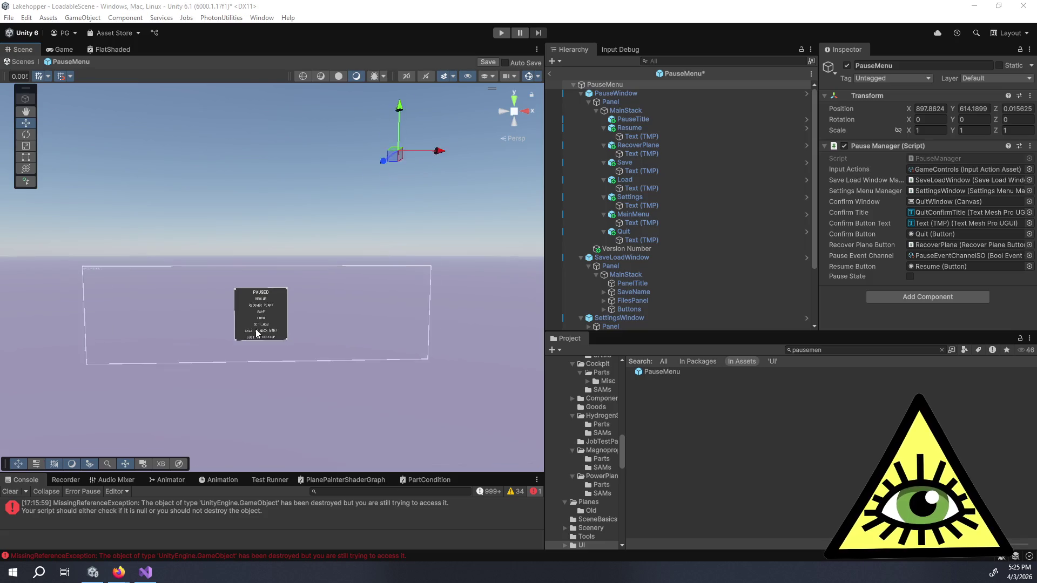
scroll(312, 276, "up", 3)
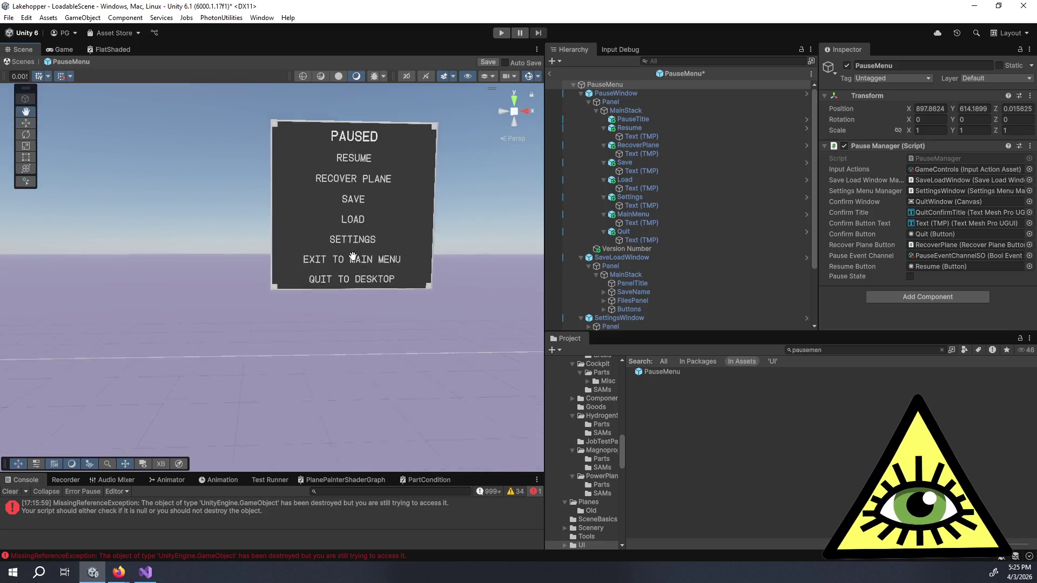
- Change the RecoverPlane Text (TMP) label from 'Recover Plane' to 'Recover/Return To Plane'
left_click(653, 153)
scroll(864, 243, "down", 3)
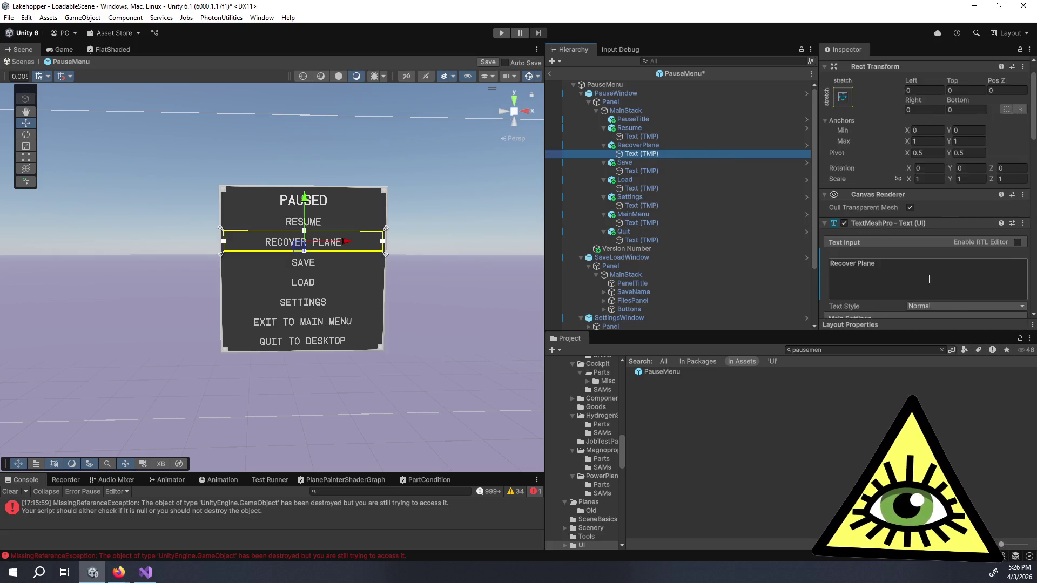
left_click(886, 238)
left_click(885, 238)
type("/Return")
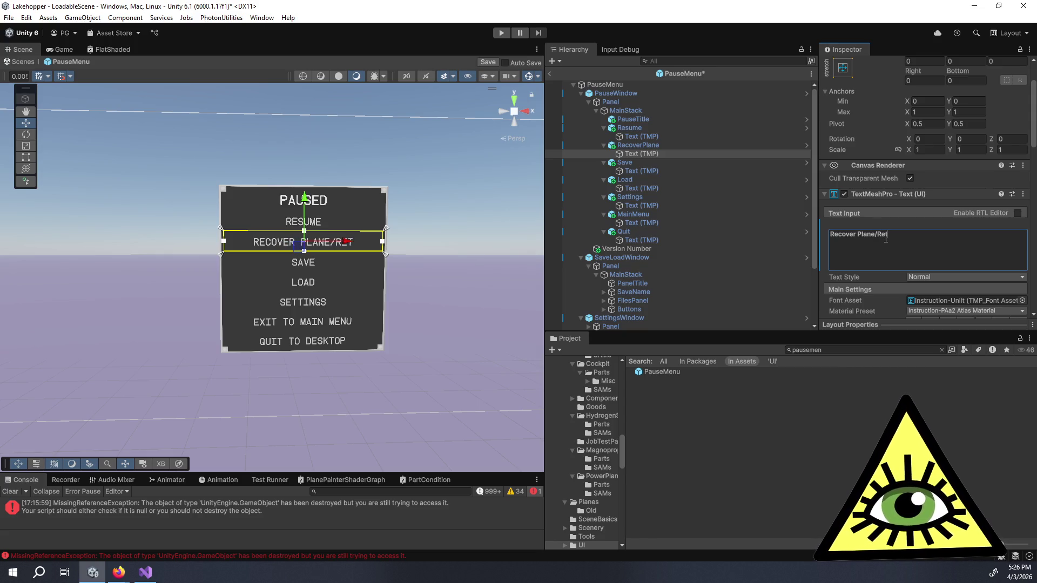
type(" To")
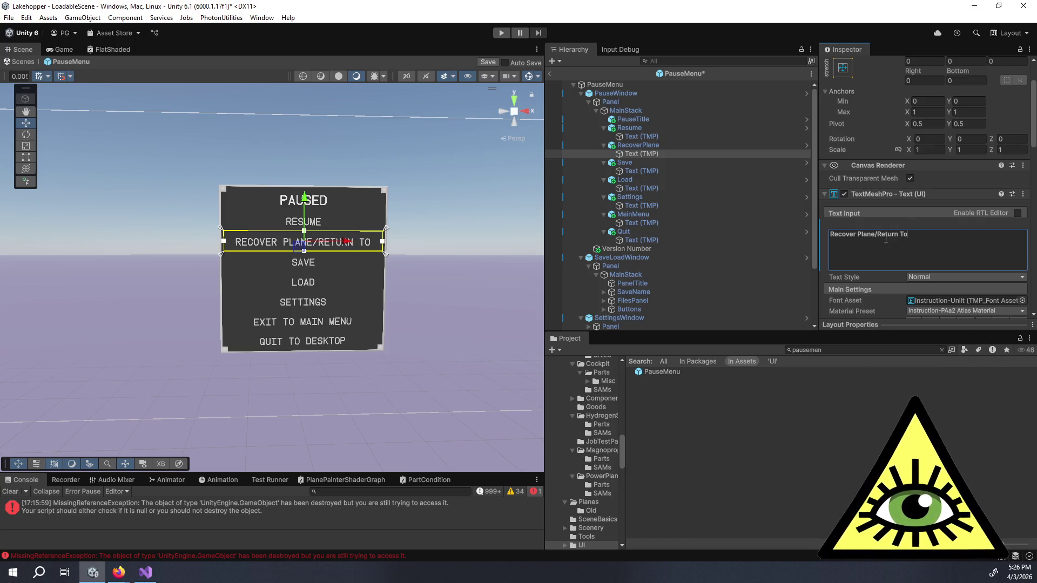
type(" Plane")
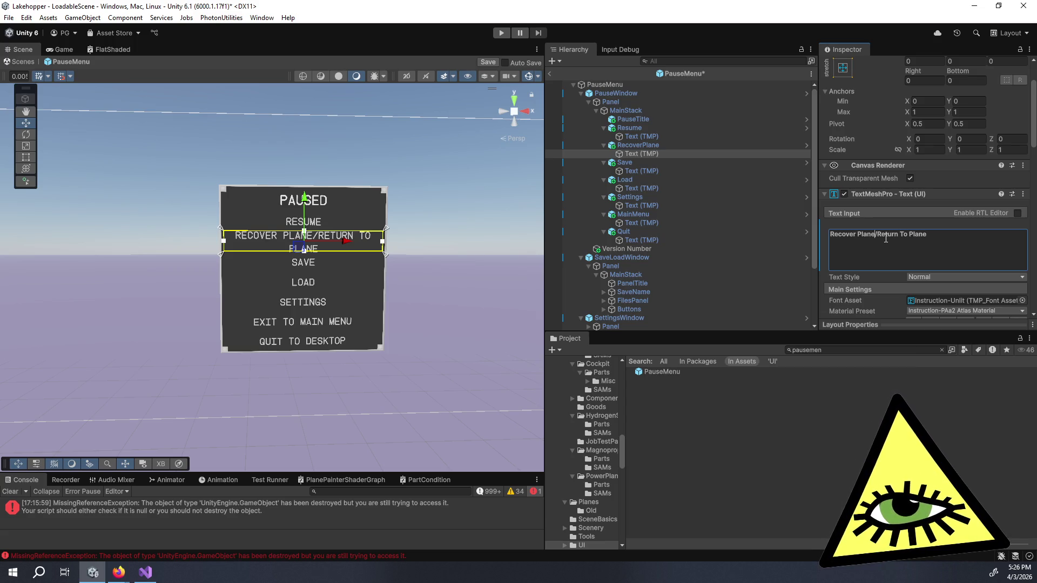
key("BackSpace")
key("BackSpace")
key("BackSpace")
key("BackSpace")
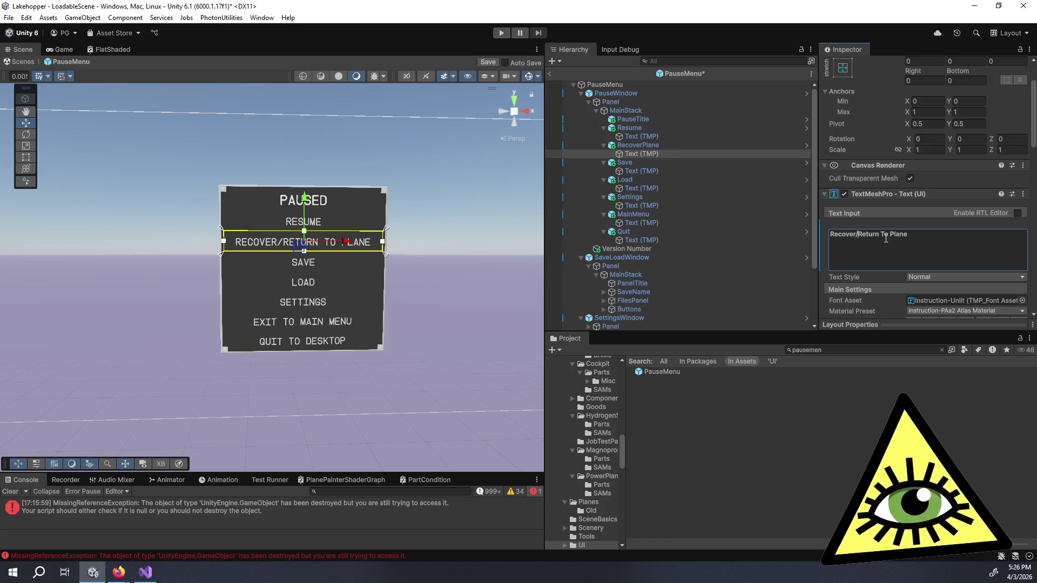
left_click(418, 274)
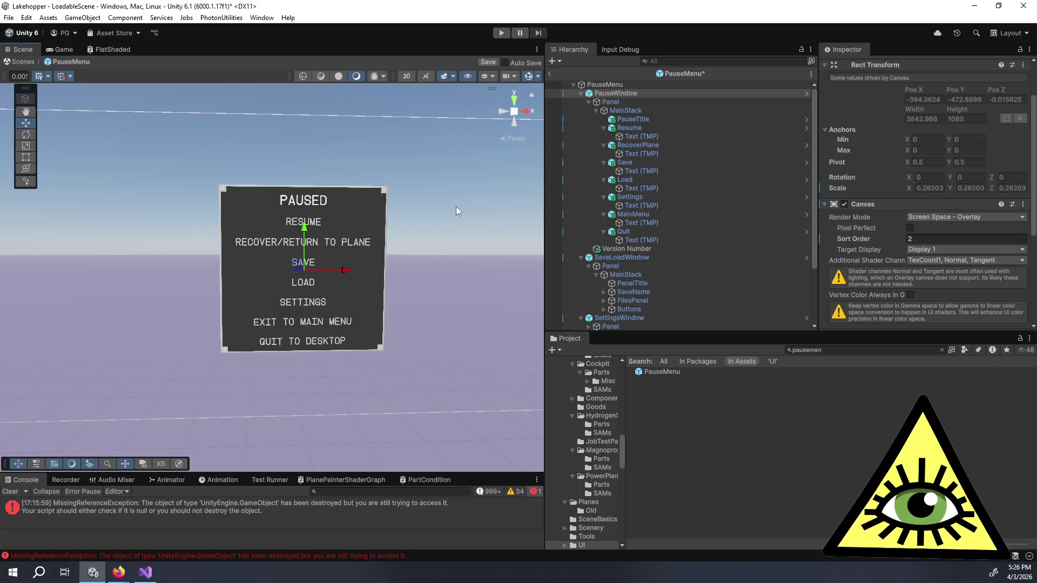
- Set the Game view to Full HD 1920x1080, then zoom out on the pause menu in the Scene view
left_click(60, 49)
left_click(137, 61)
left_click(150, 135)
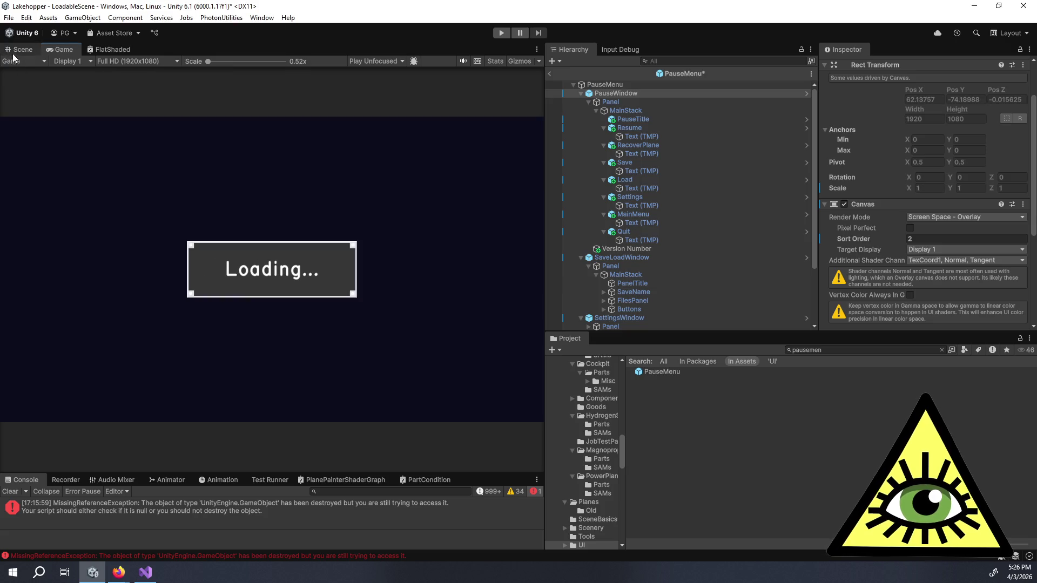
left_click(23, 49)
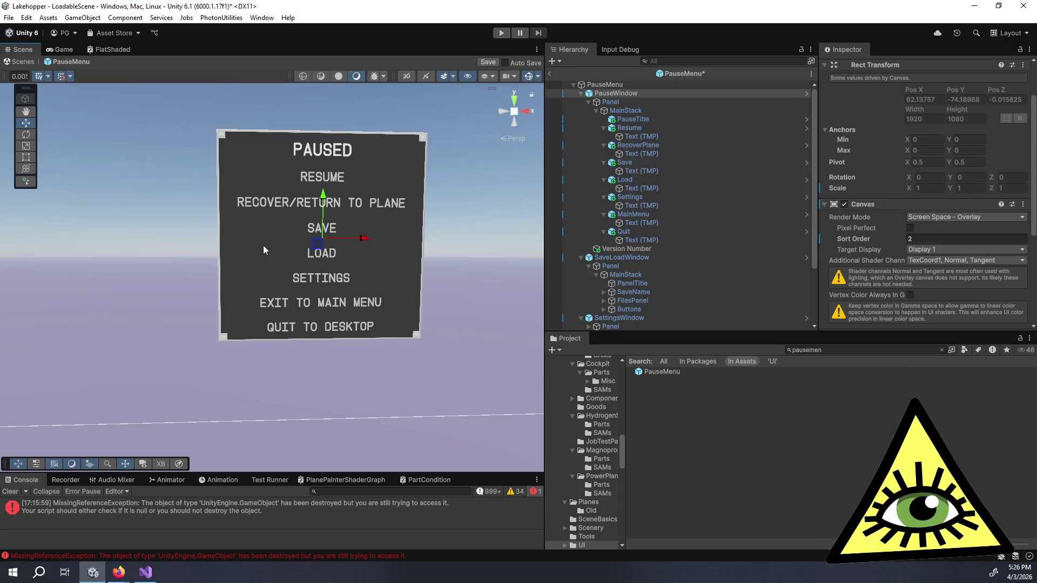
scroll(264, 245, "down", 3)
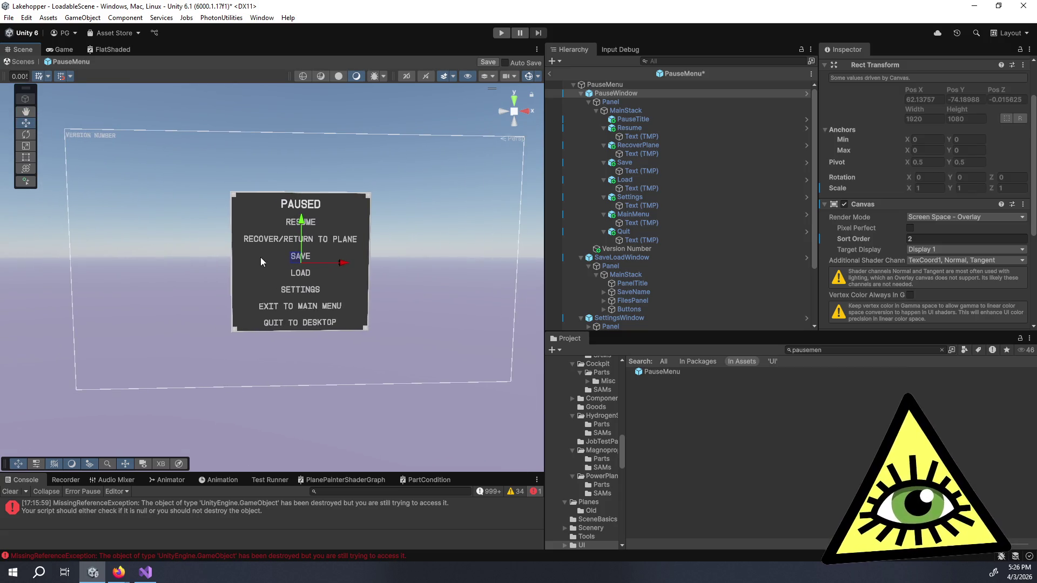
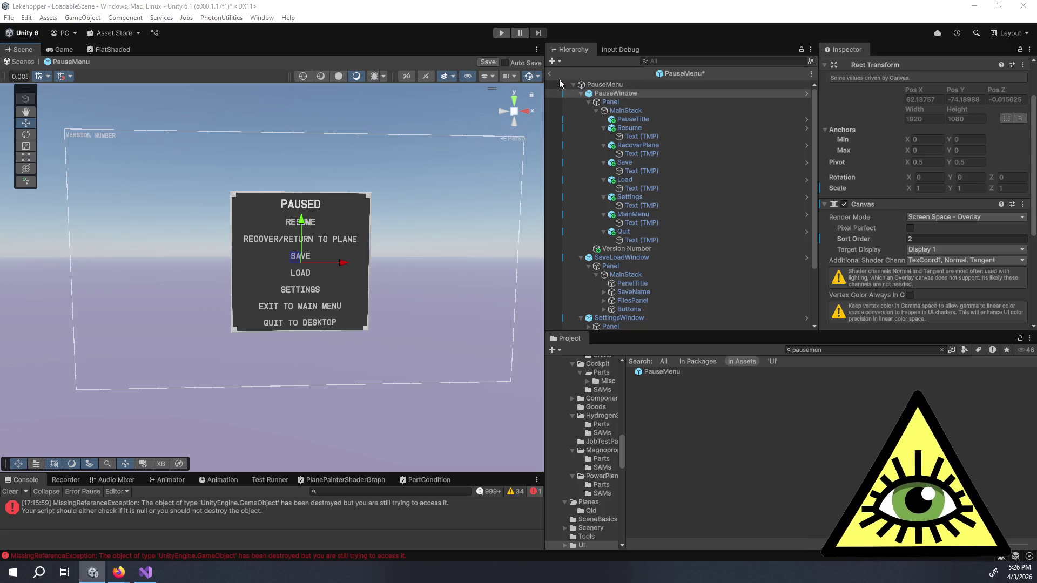
- Save the edited PauseMenu prefab and exit prefab mode back to the LoadableScene hierarchy
left_click(479, 63)
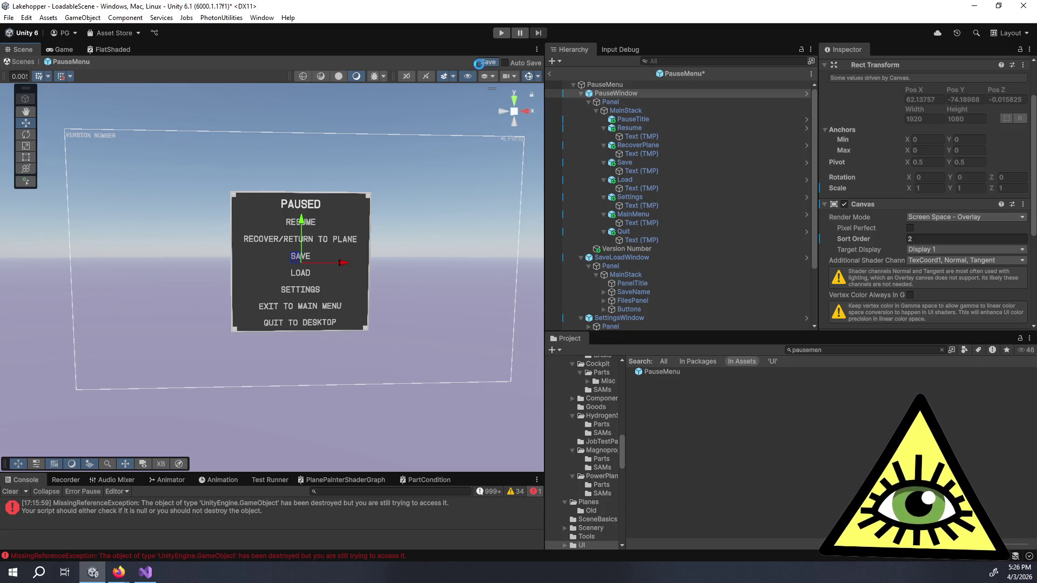
scroll(849, 251, "down", 3)
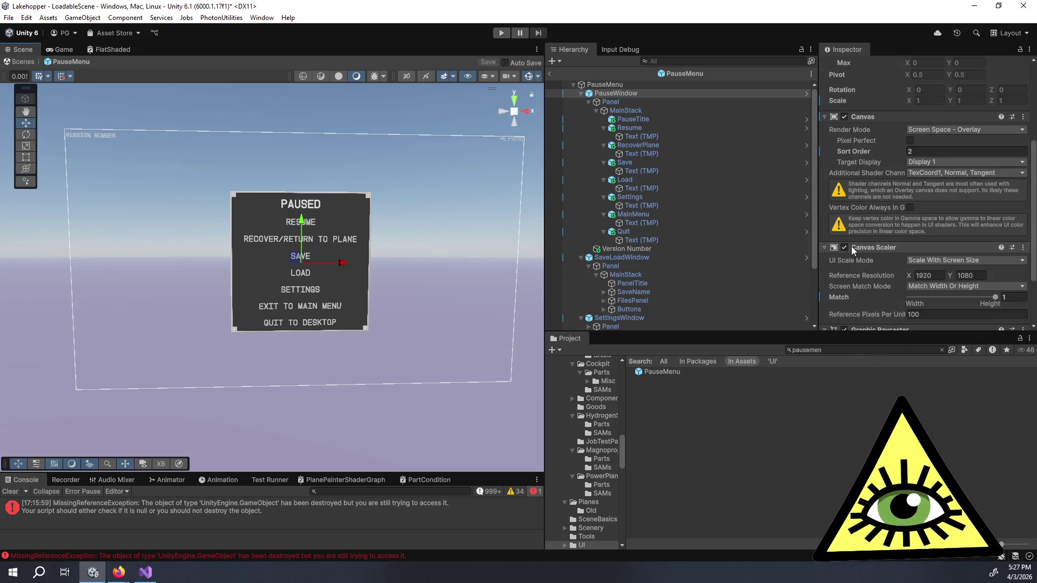
left_click(550, 70)
left_click(552, 74)
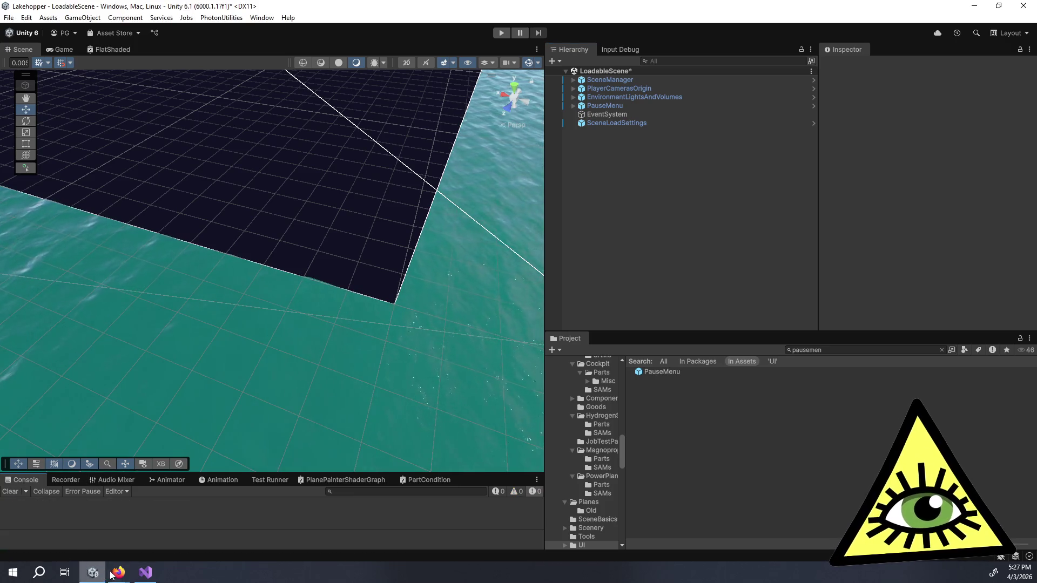
- In Trello, drag the 'Return to Plane' card to the top of Done and mark it complete
mouse_move(119, 572)
mouse_move(145, 529)
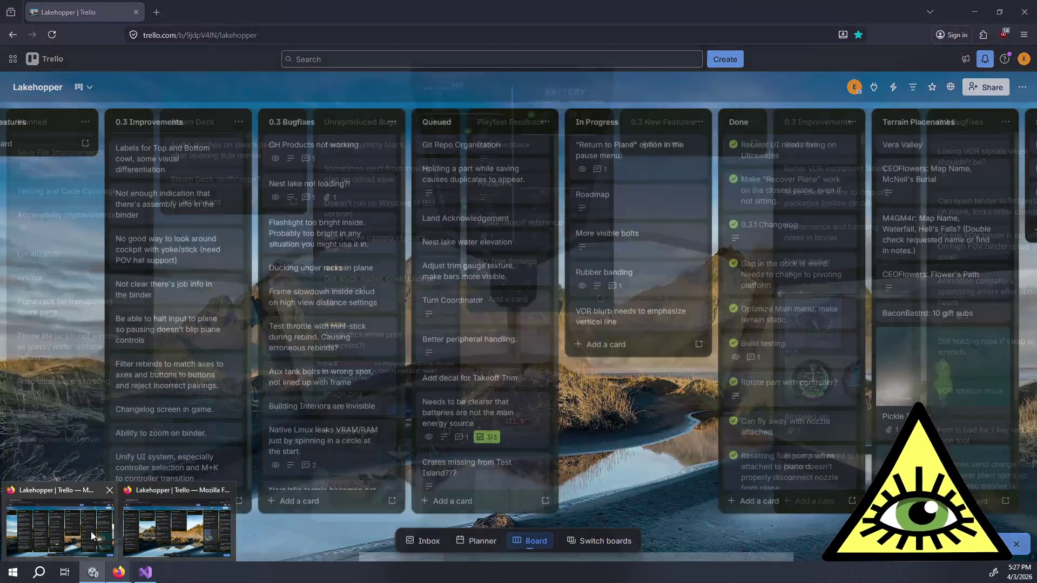
left_click(87, 529)
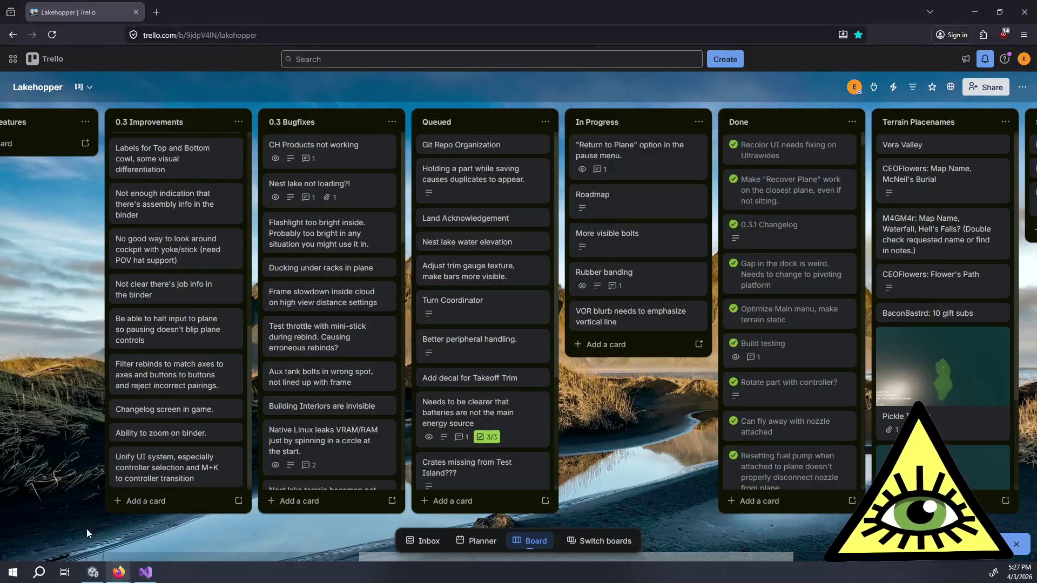
mouse_move(674, 168)
left_mouse_down()
mouse_move(796, 156)
mouse_move(805, 143)
left_mouse_up()
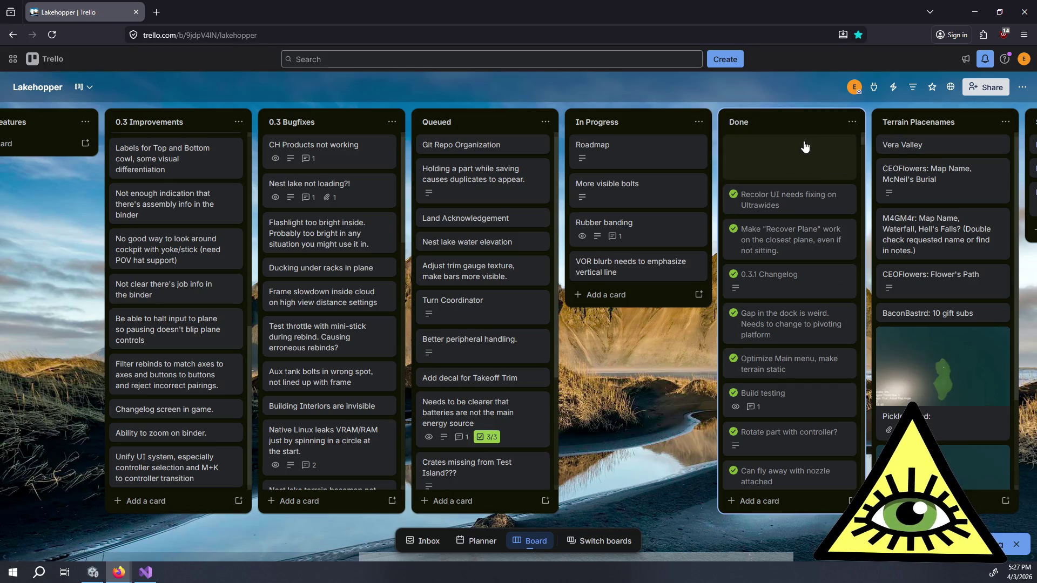
left_click(733, 145)
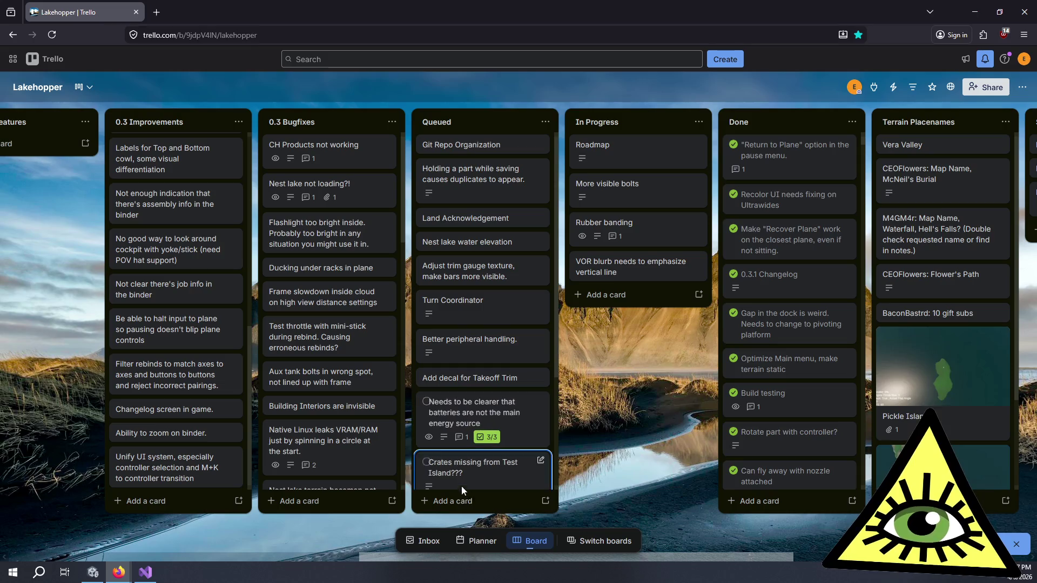
- Scroll through the board to review the Queued list down to the throttle-idle card
scroll(463, 481, "down", 1)
scroll(463, 478, "down", 3)
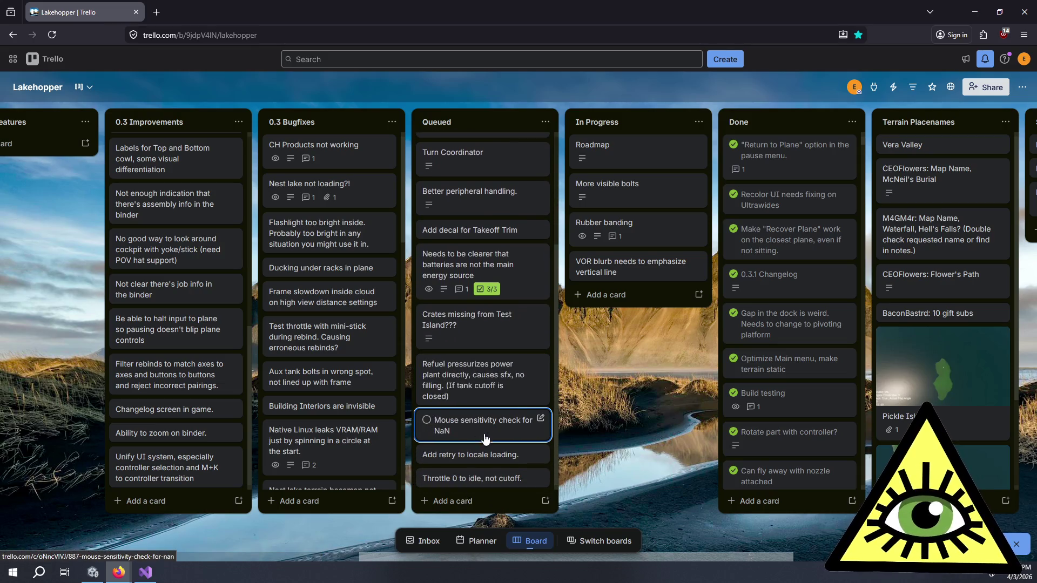
scroll(346, 472, "down", 10)
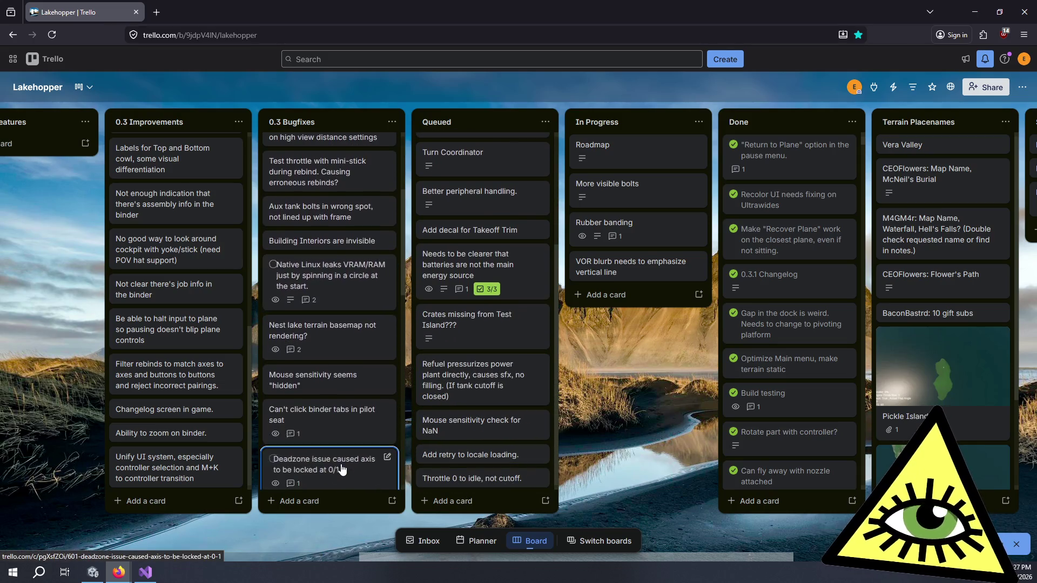
scroll(340, 432, "up", 3)
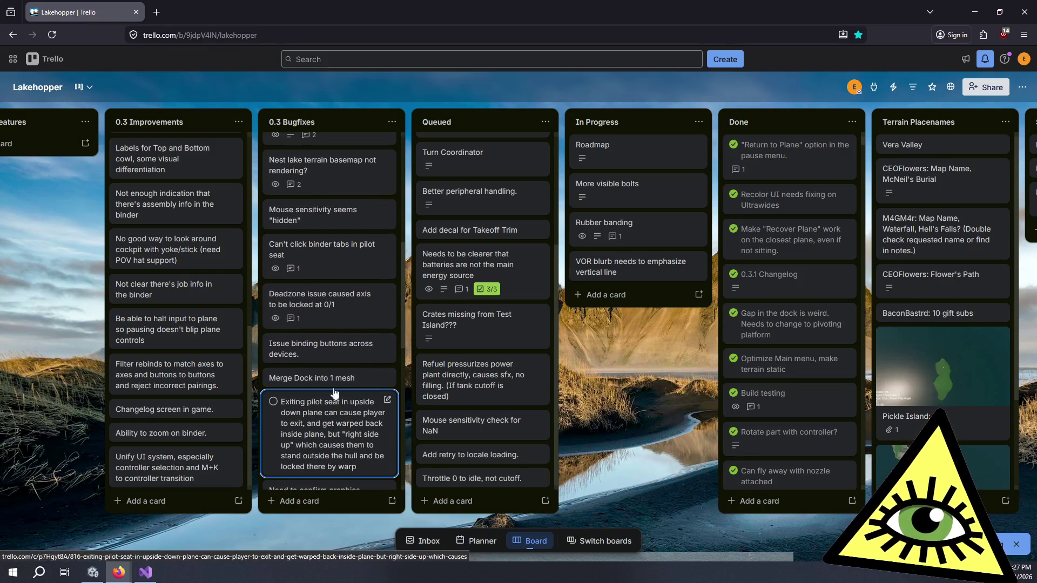
scroll(339, 302, "down", 10)
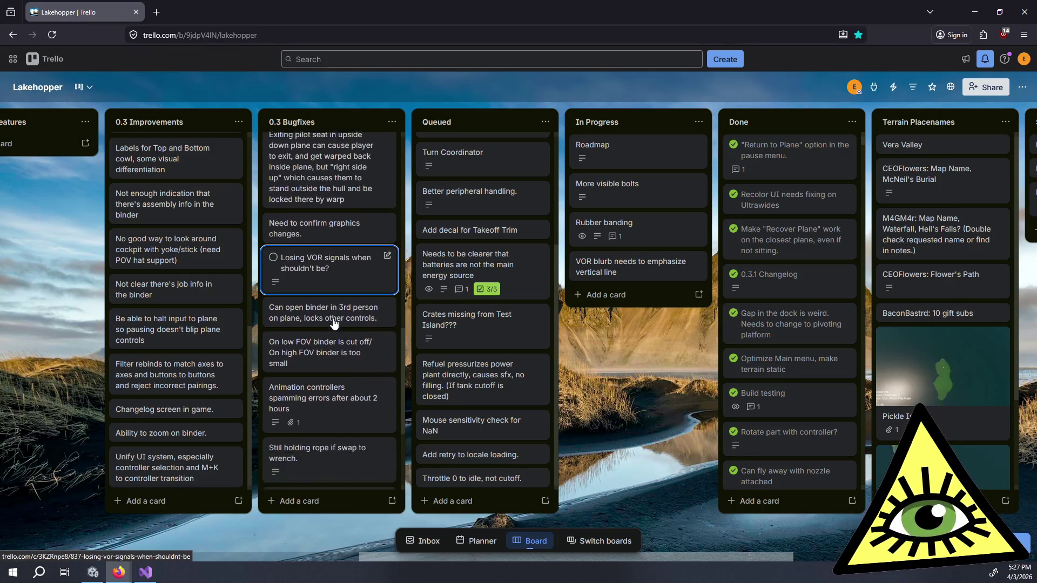
scroll(335, 324, "down", 3)
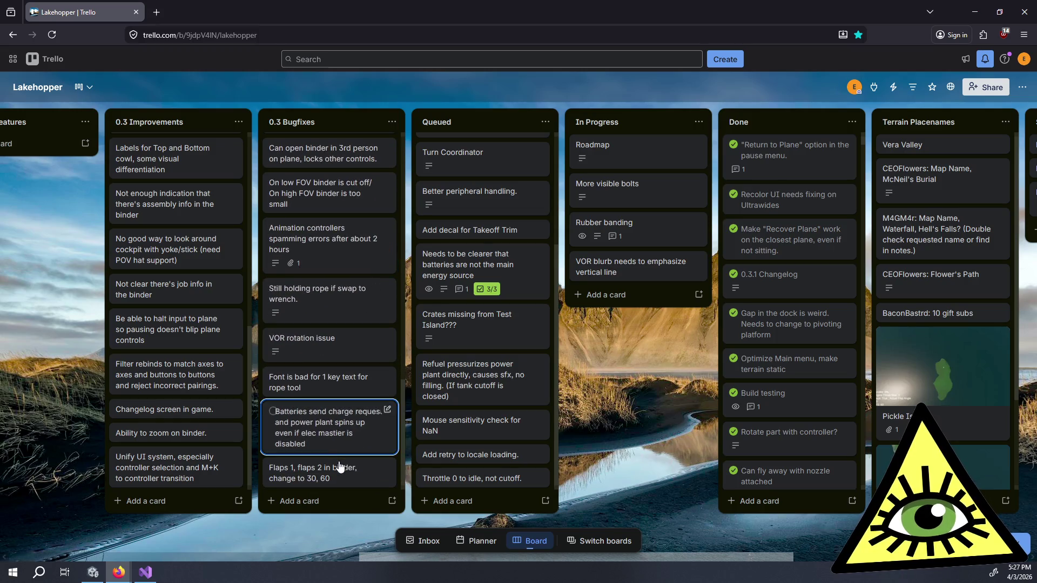
scroll(342, 465, "up", 10)
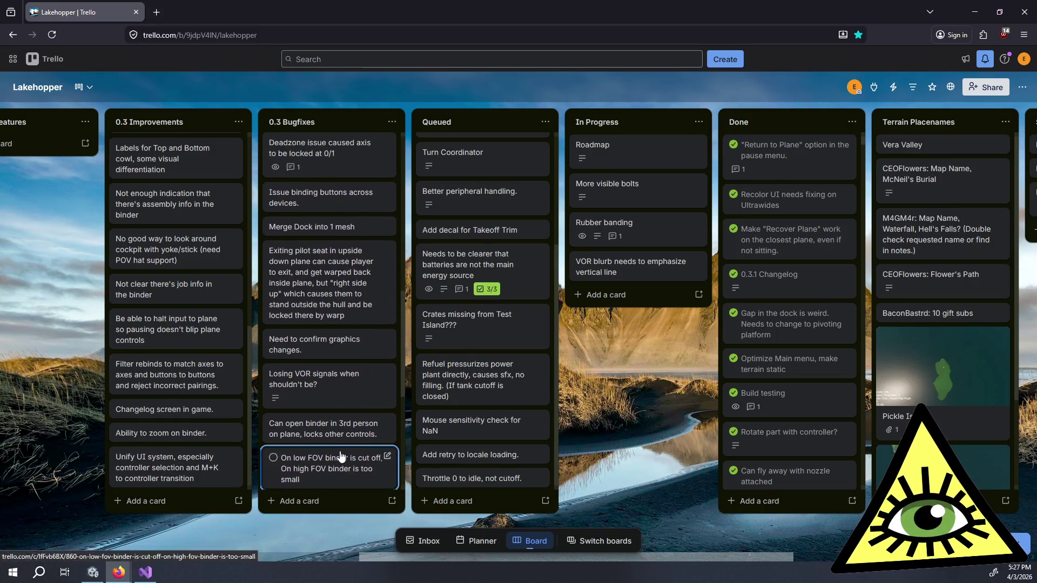
scroll(340, 454, "up", 9)
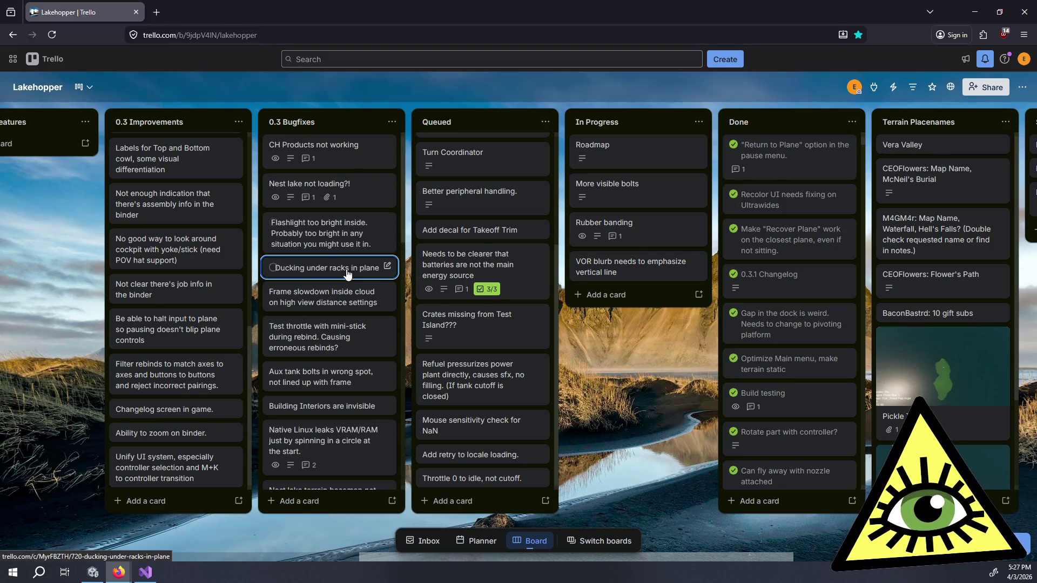
scroll(335, 308, "down", 5)
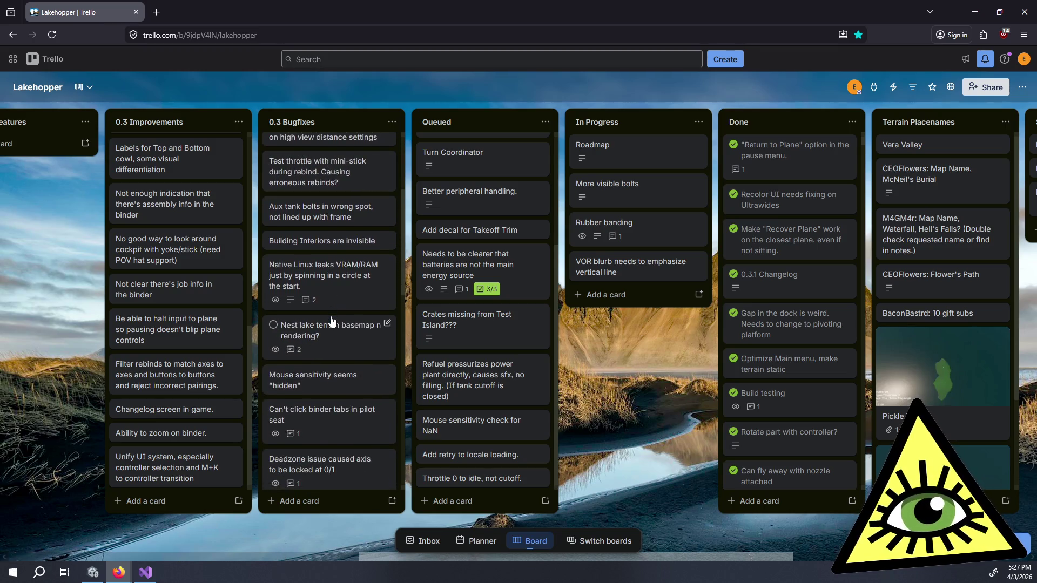
scroll(331, 321, "down", 7)
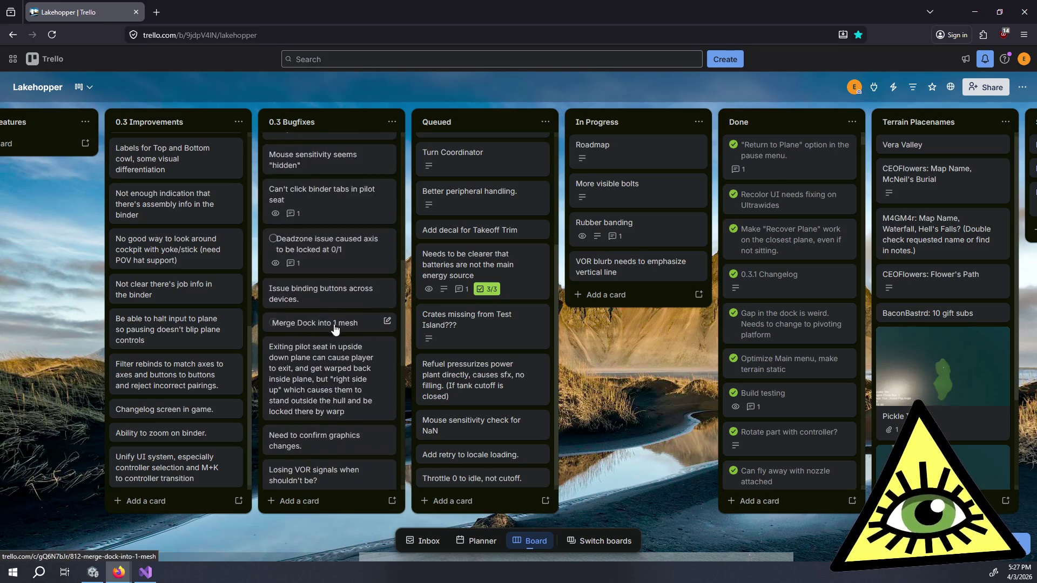
scroll(347, 312, "down", 7)
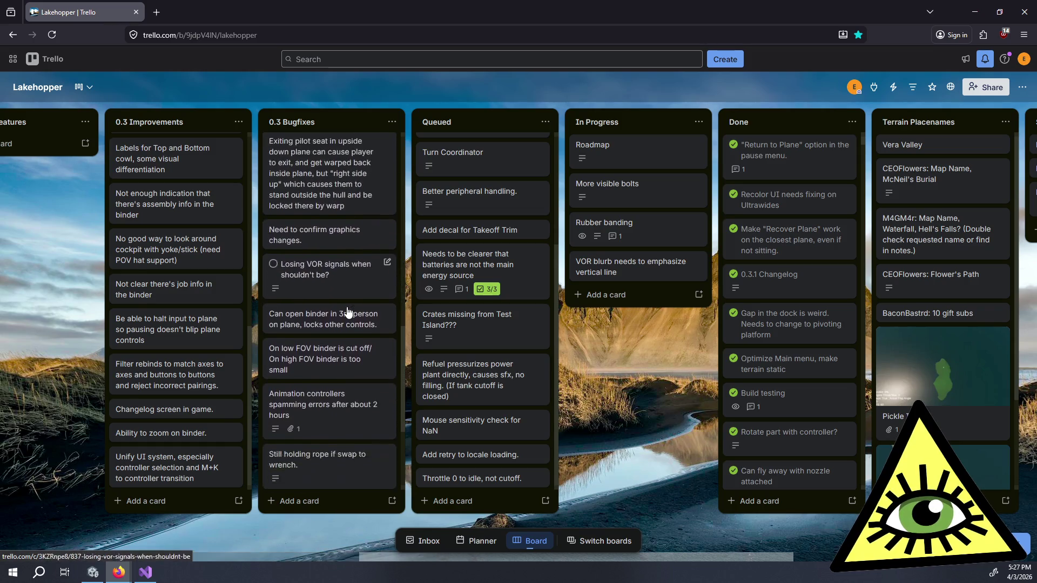
scroll(335, 324, "down", 5)
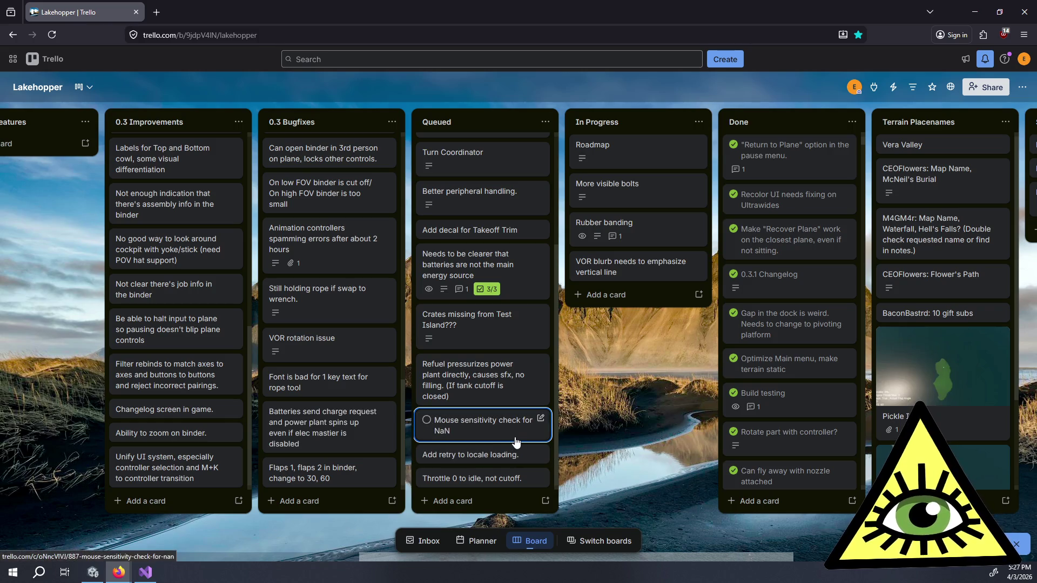
scroll(502, 454, "up", 1)
scroll(489, 469, "down", 1)
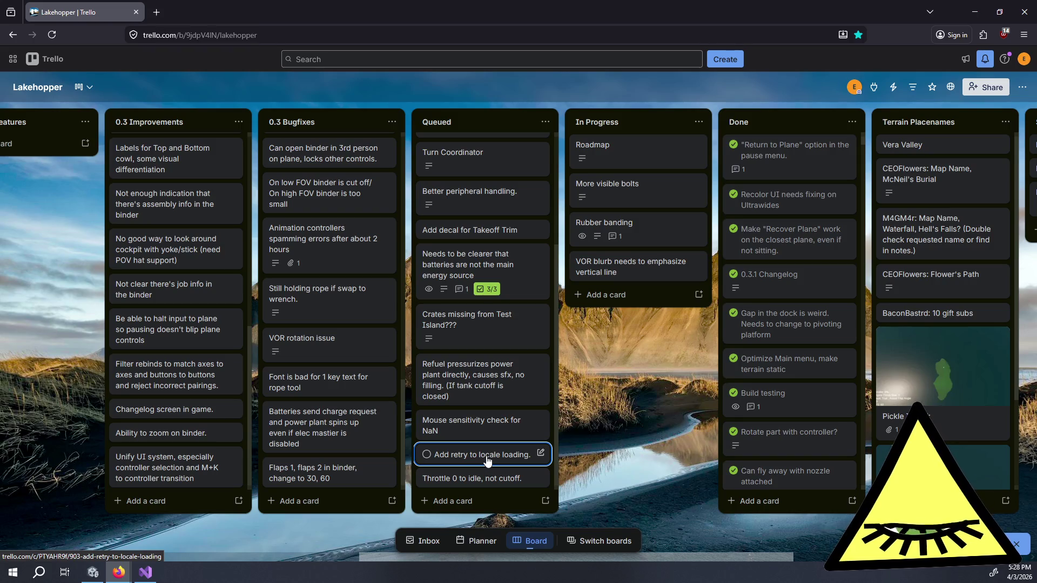
- Drag 'Add retry to locale loading.' from Queued to the top of In Progress, above Roadmap
left_click_drag(488, 461, 645, 144)
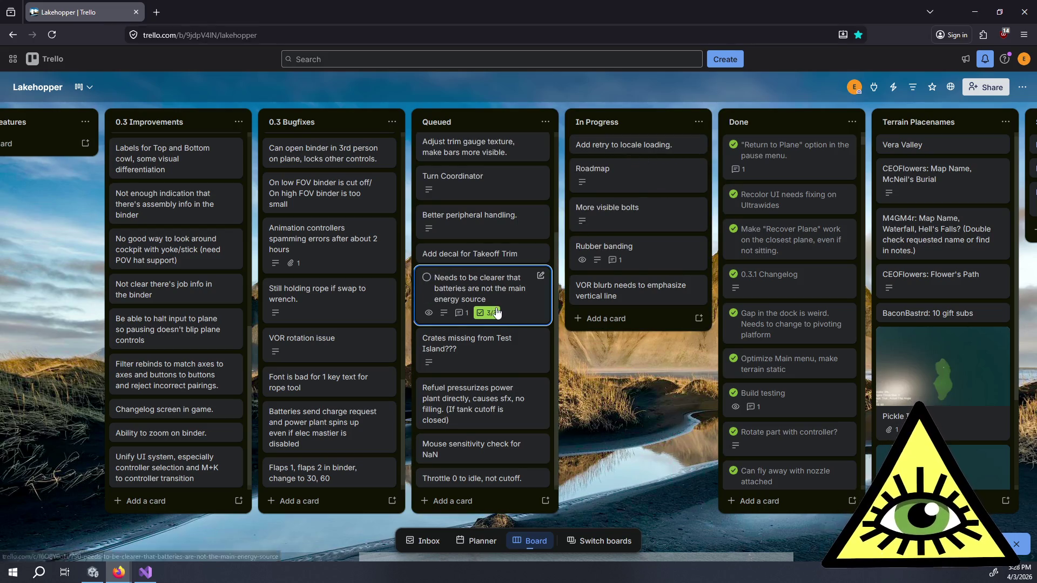
scroll(505, 351, "up", 3)
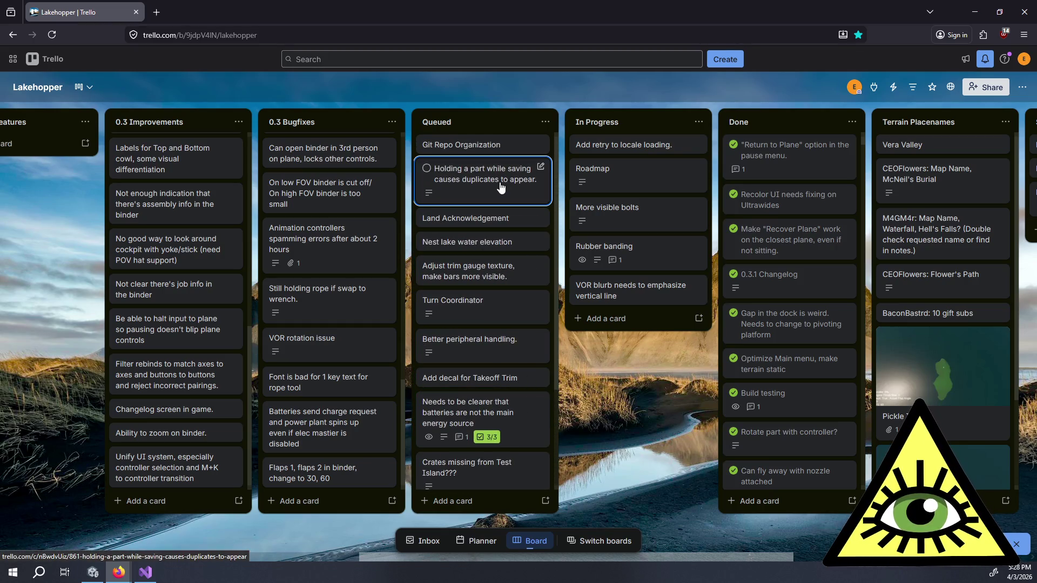
scroll(351, 173, "up", 5)
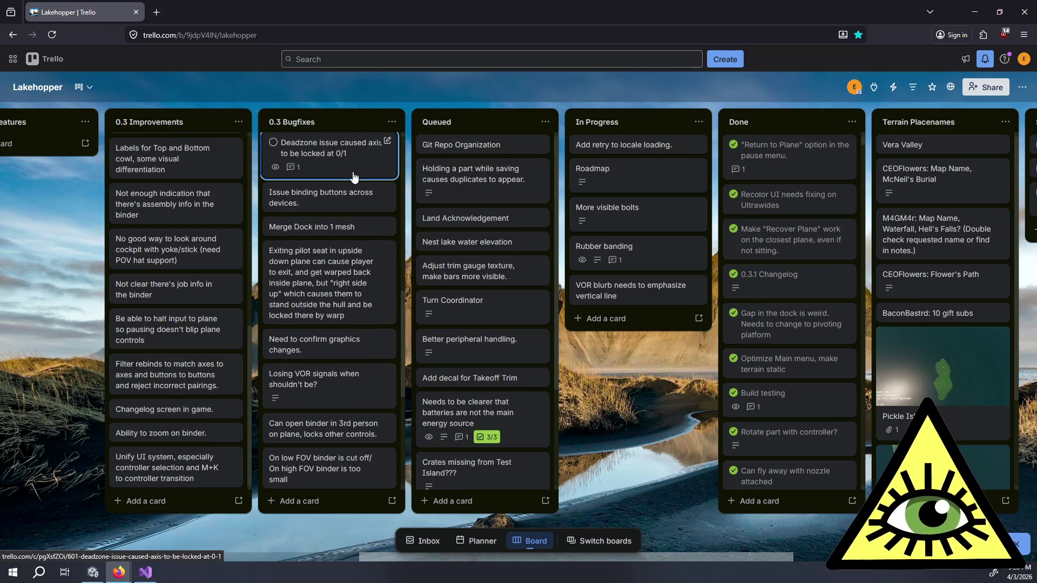
scroll(354, 175, "up", 8)
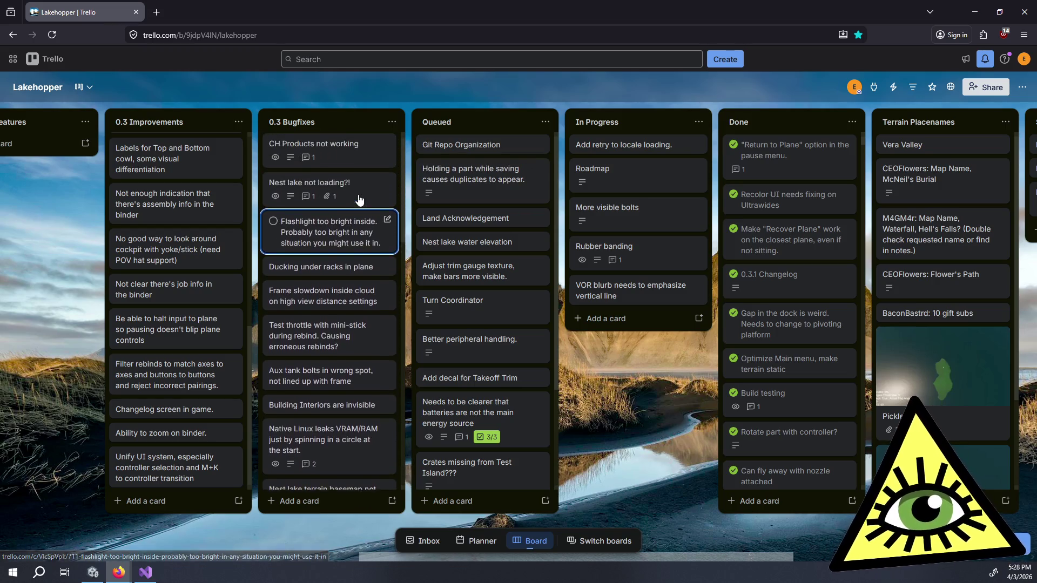
scroll(356, 270, "down", 1)
scroll(356, 278, "down", 4)
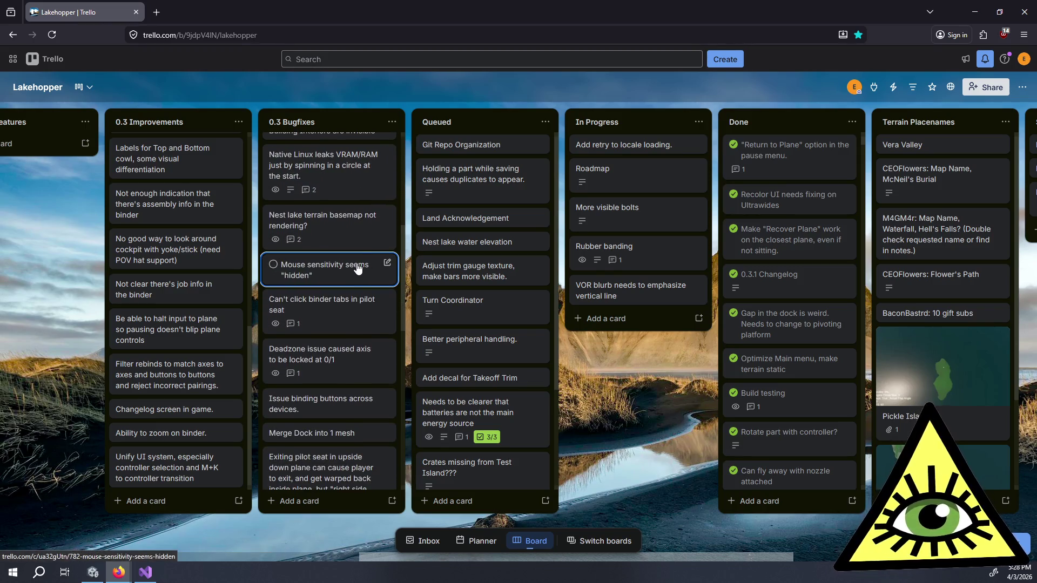
scroll(357, 296, "down", 2)
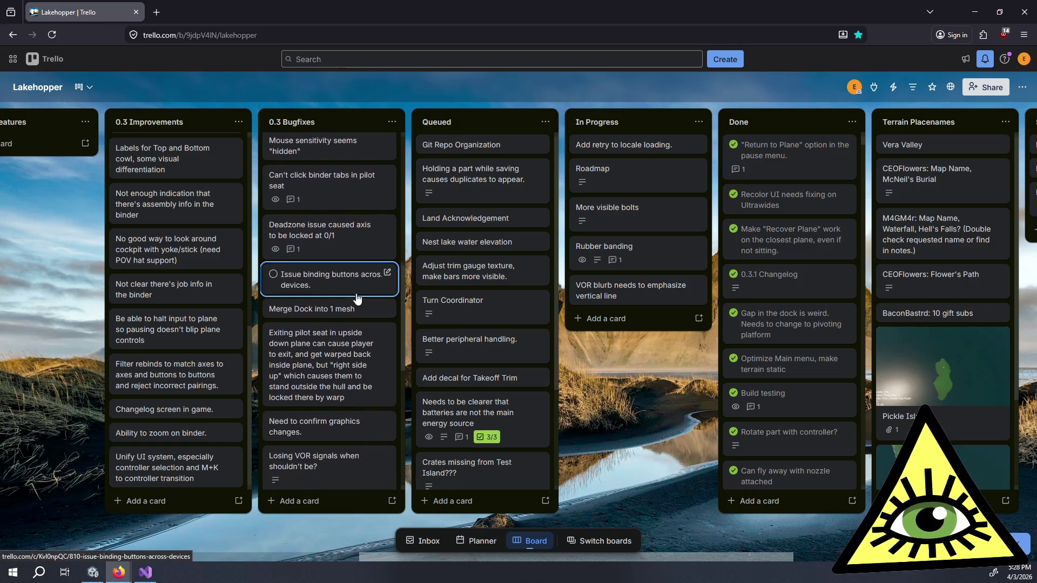
scroll(357, 298, "down", 2)
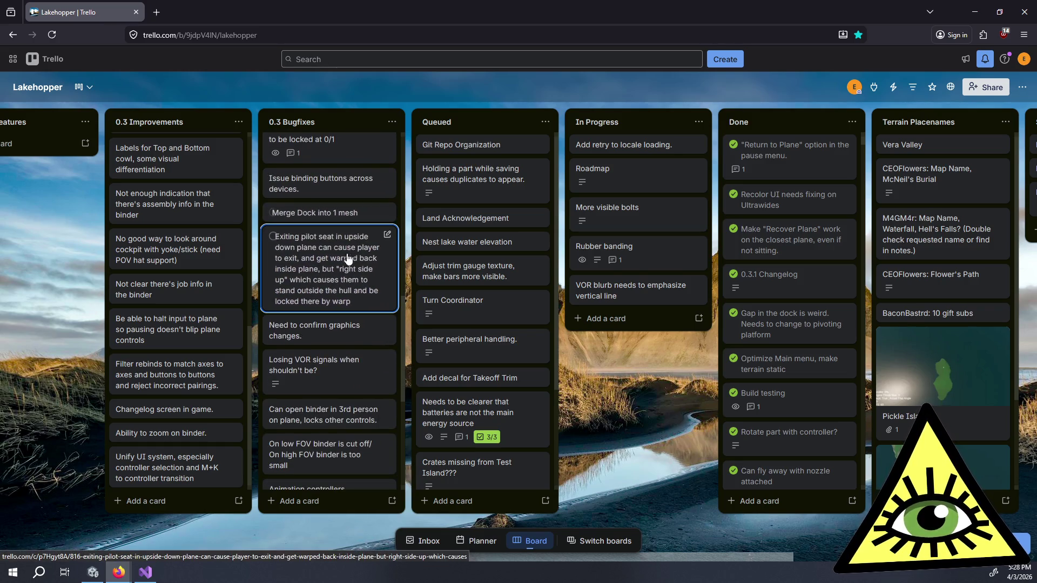
scroll(348, 256, "down", 4)
scroll(347, 290, "down", 1)
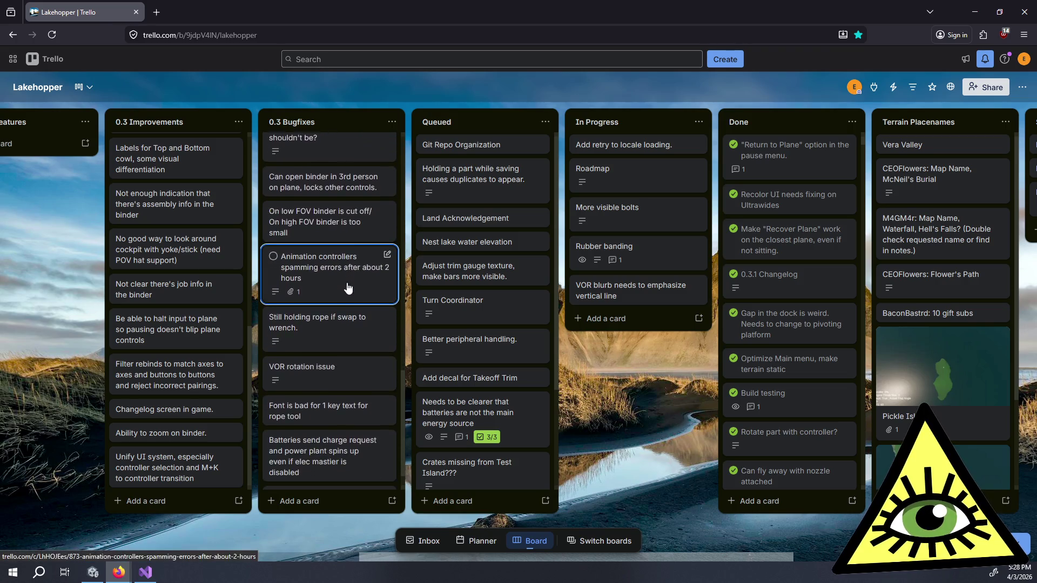
- Create the card 'Can pick up crate that's been submitted for job.' at the top of In Progress
left_click(616, 318)
type("Can pick up crate t")
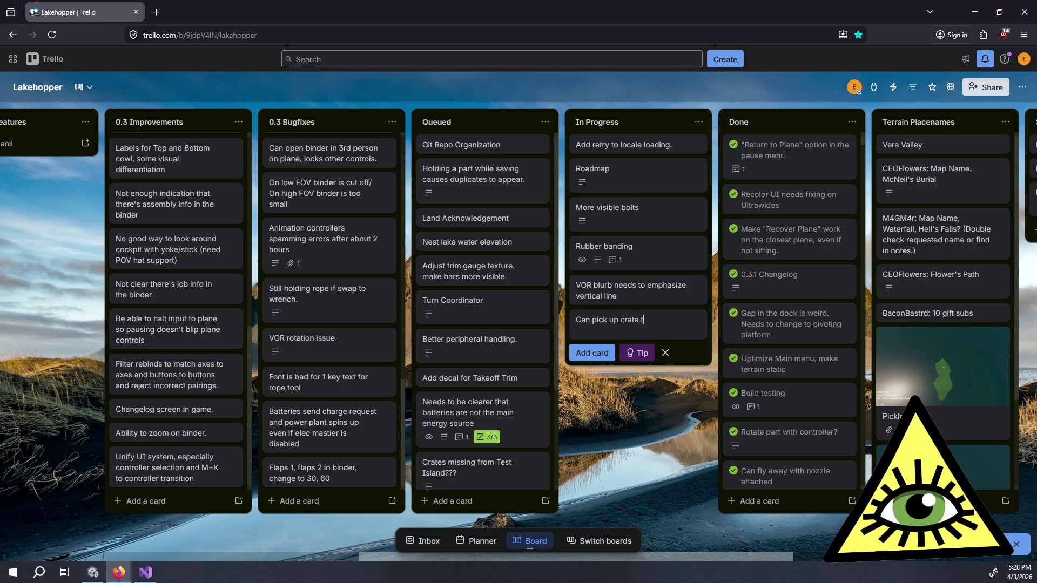
type("submitted for job.")
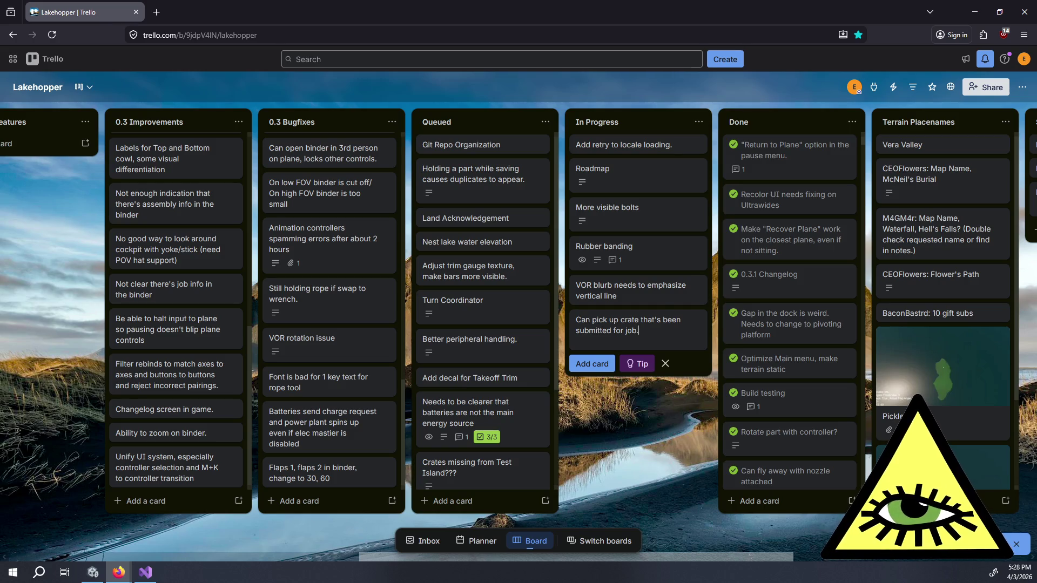
key("Return")
left_click_drag(597, 328, 614, 139)
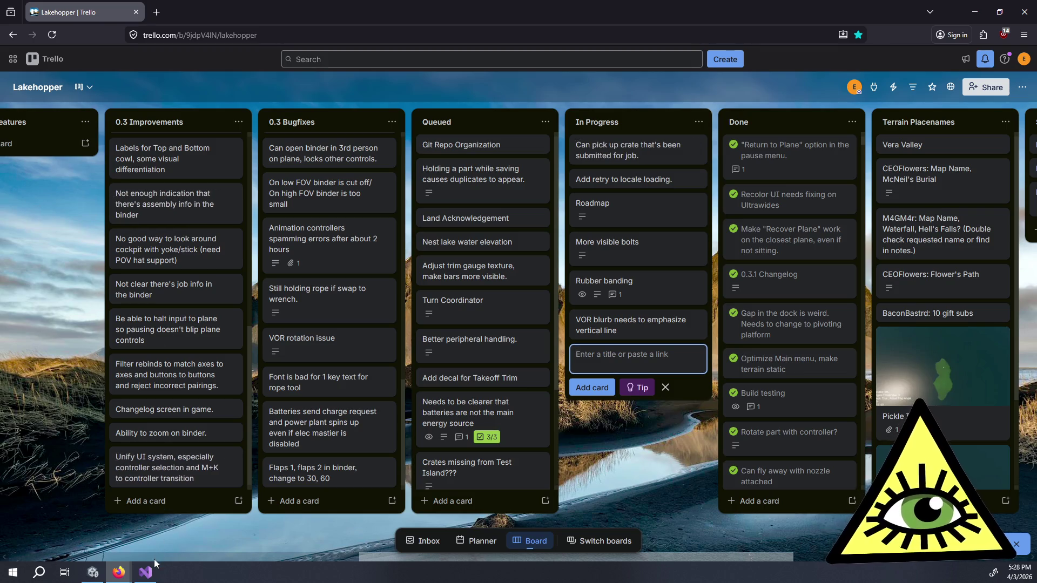
left_click(151, 571)
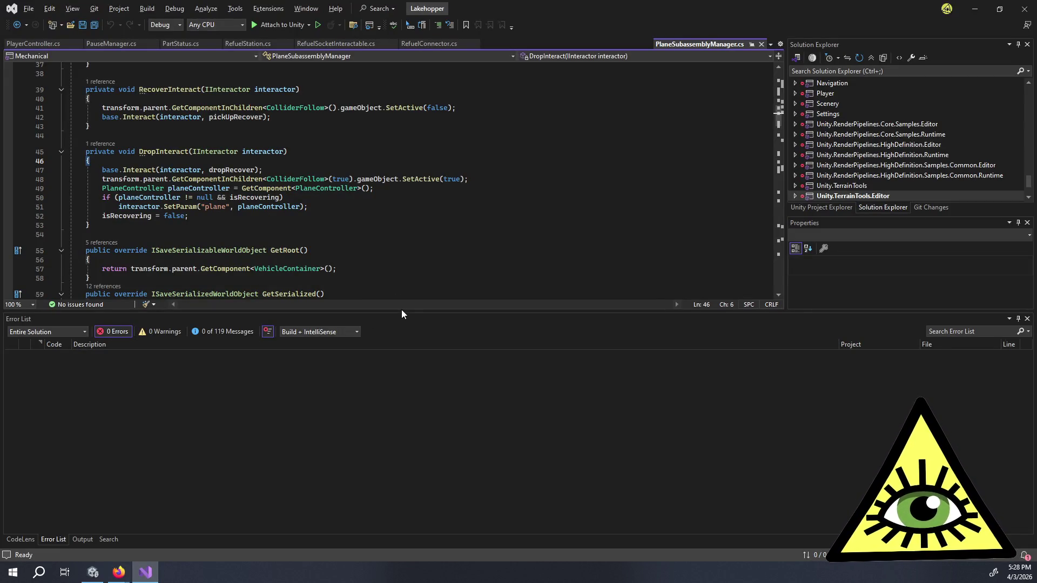
- Code-search 'singletask' and open the SingleDeliveryTask constructor in the editor
left_click_drag(401, 311, 402, 451)
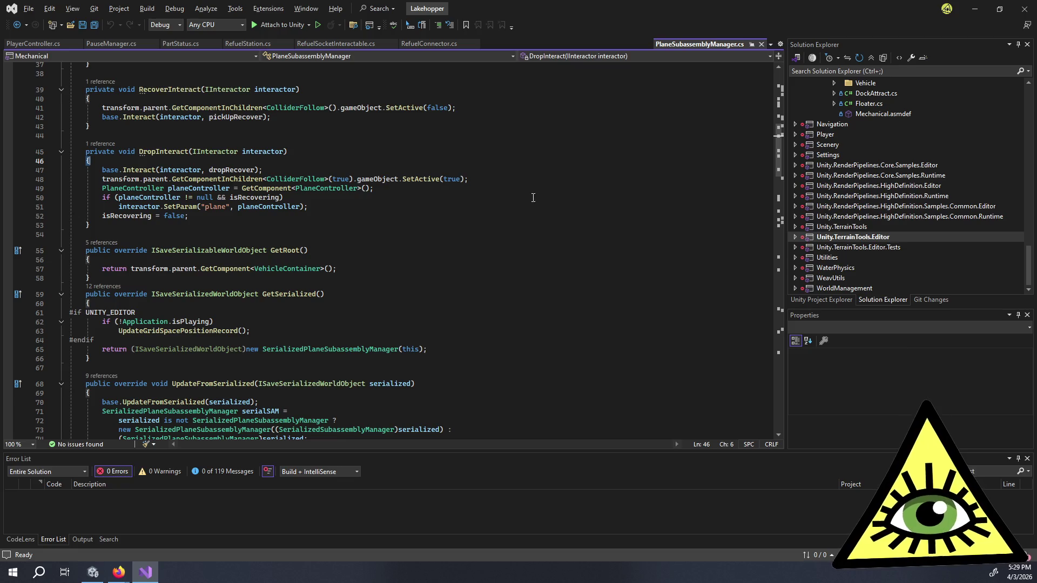
left_click(565, 223)
key("ctrl+t")
type("singletask")
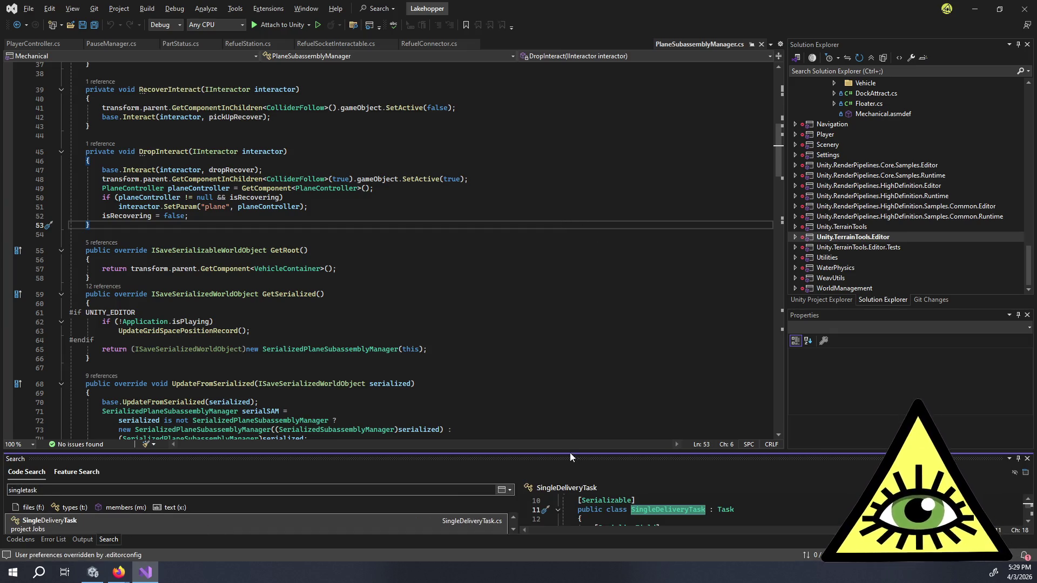
left_click_drag(576, 451, 576, 333)
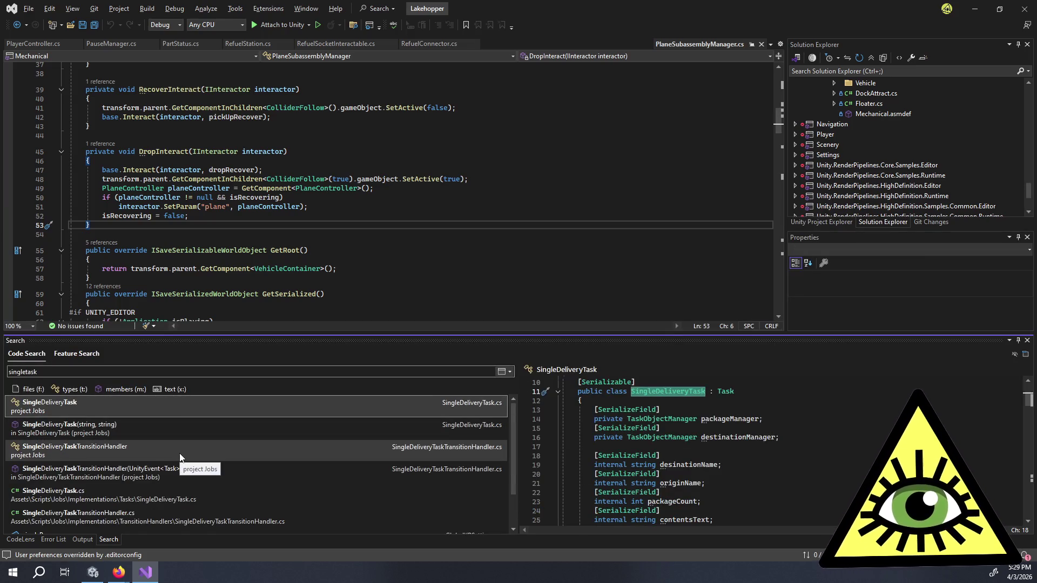
double_click(165, 437)
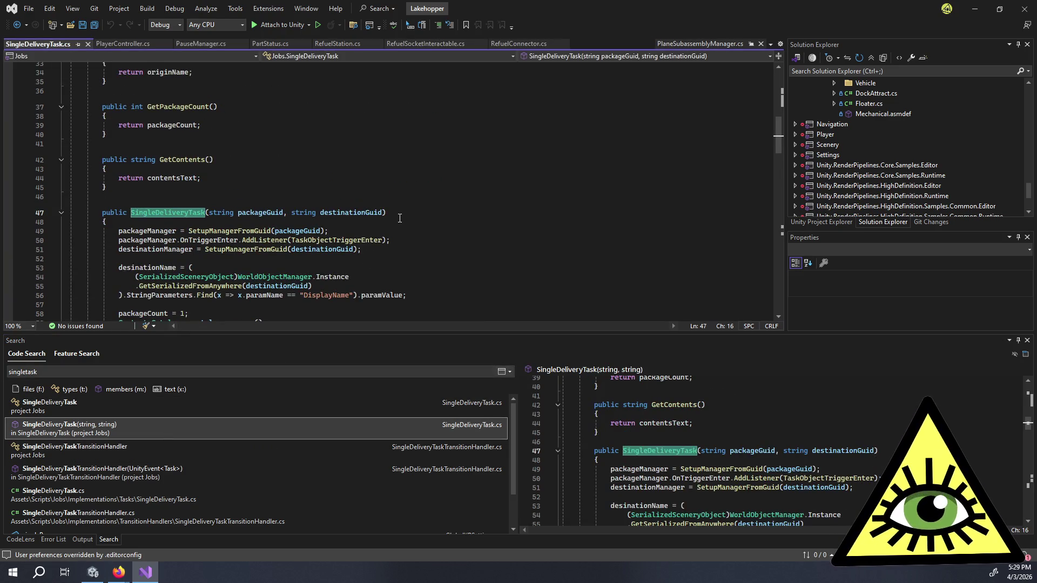
- Go to the definition of the CleanupCrate call on line 103 with F12
scroll(400, 218, "down", 5)
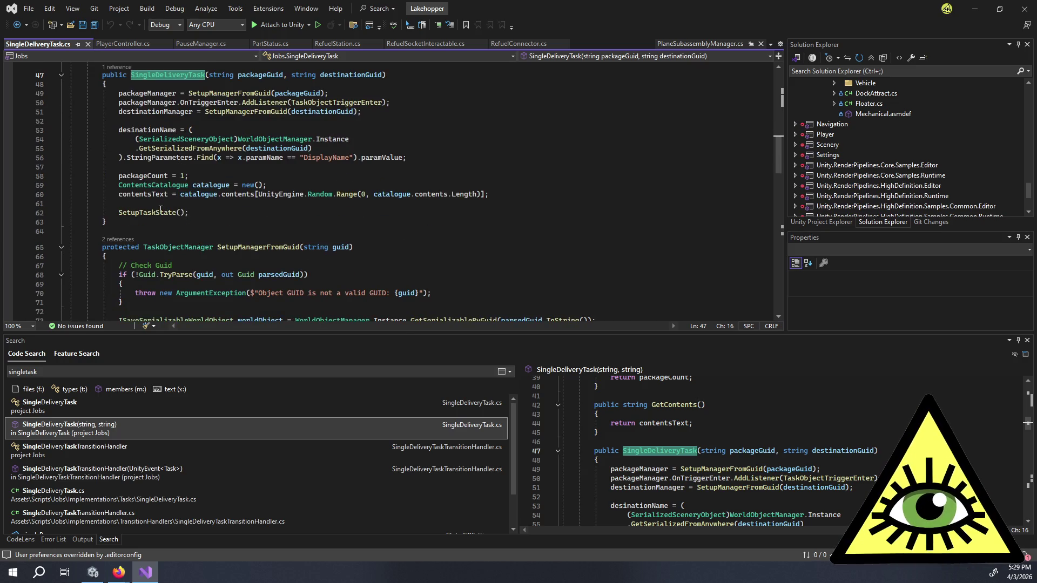
double_click(159, 211)
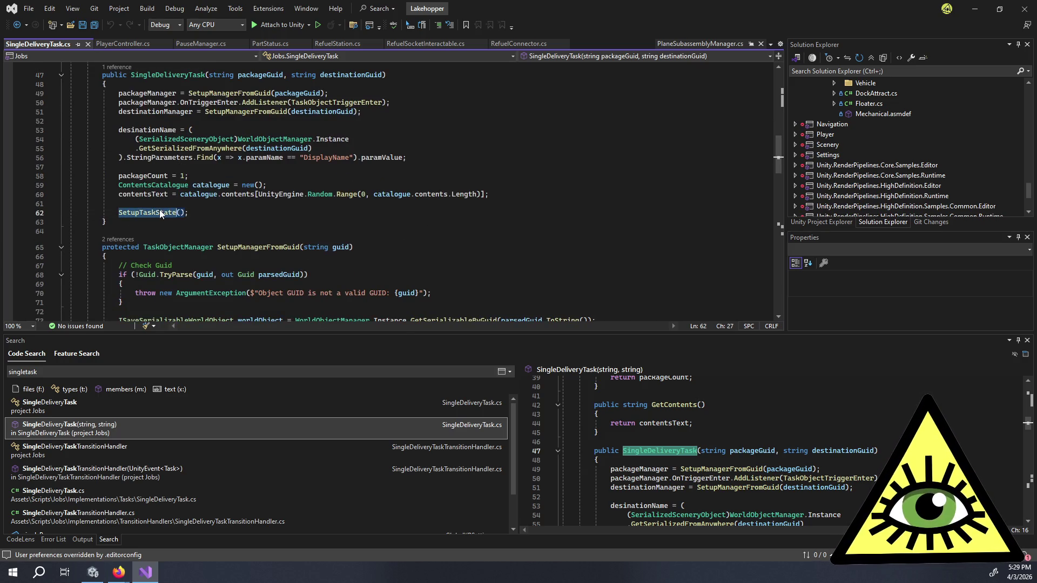
scroll(242, 165, "down", 10)
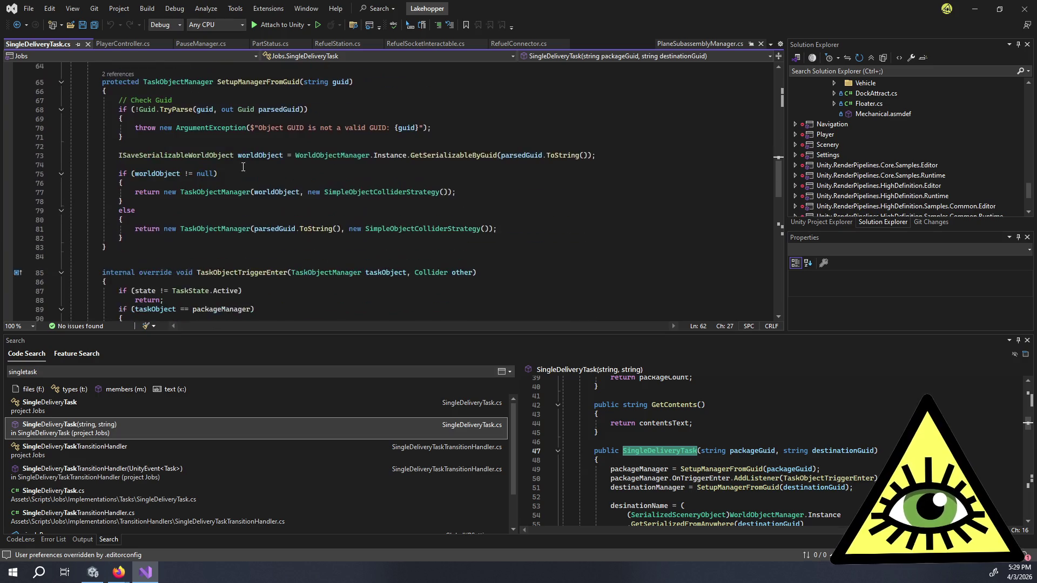
scroll(315, 168, "down", 7)
scroll(317, 174, "up", 6)
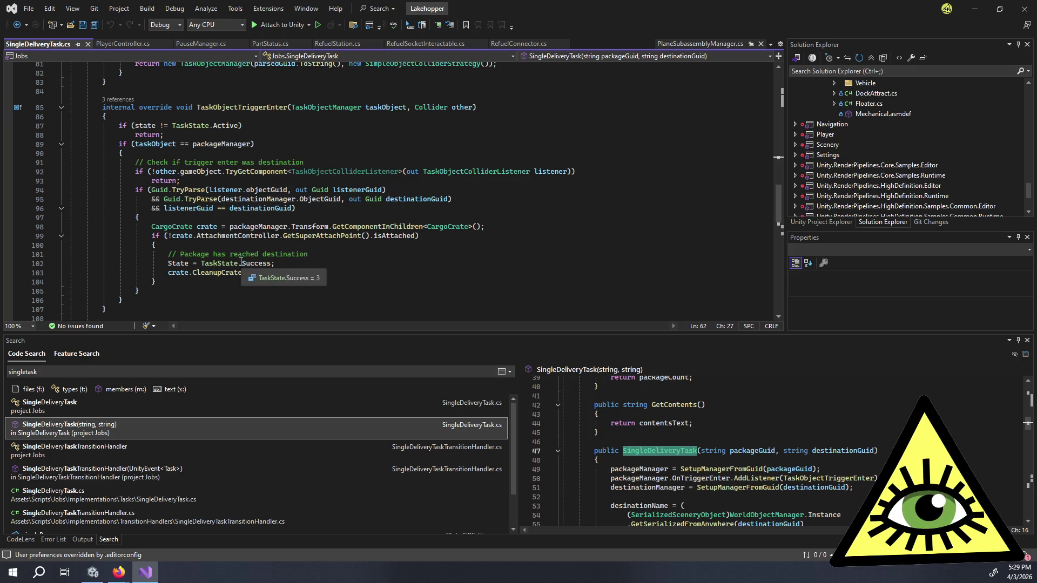
left_click(235, 246)
left_click(223, 271)
double_click(223, 271)
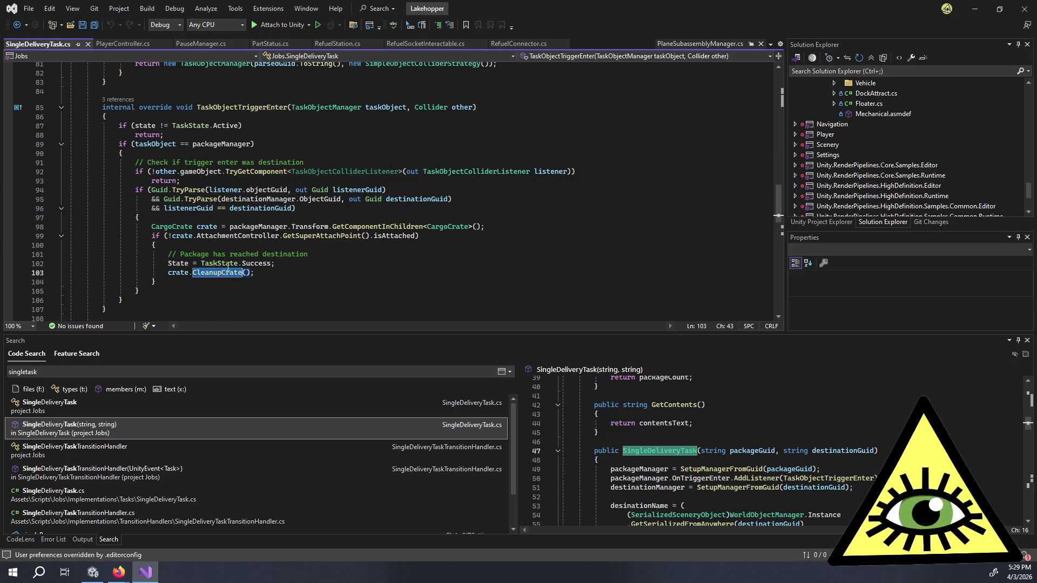
key("F12")
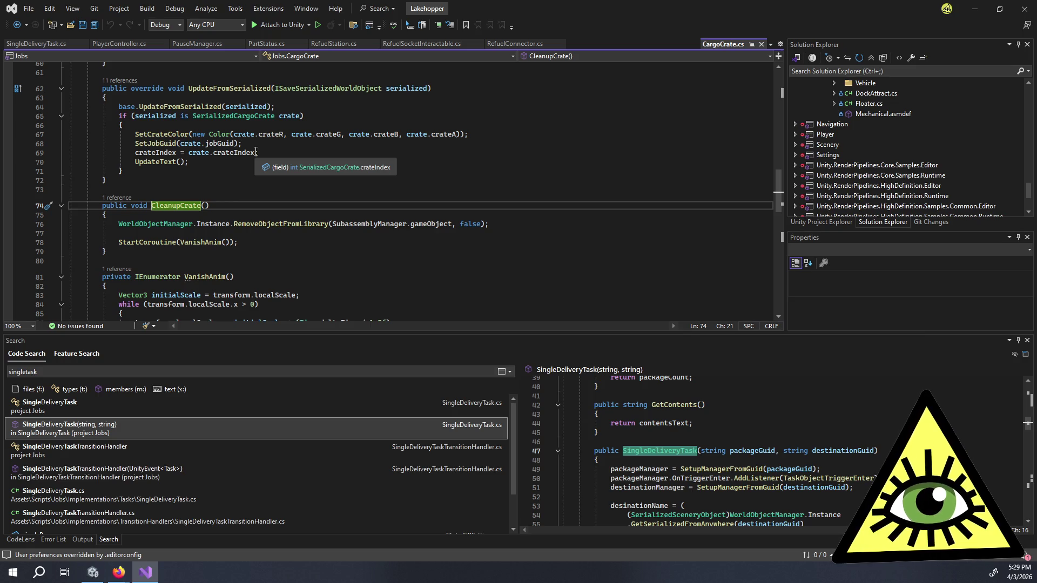
- Read CleanupCrate's RemoveObjectFromLibrary and VanishAnim calls and the VanishAnim coroutine in CargoCrate.cs
left_click(264, 242)
double_click(268, 225)
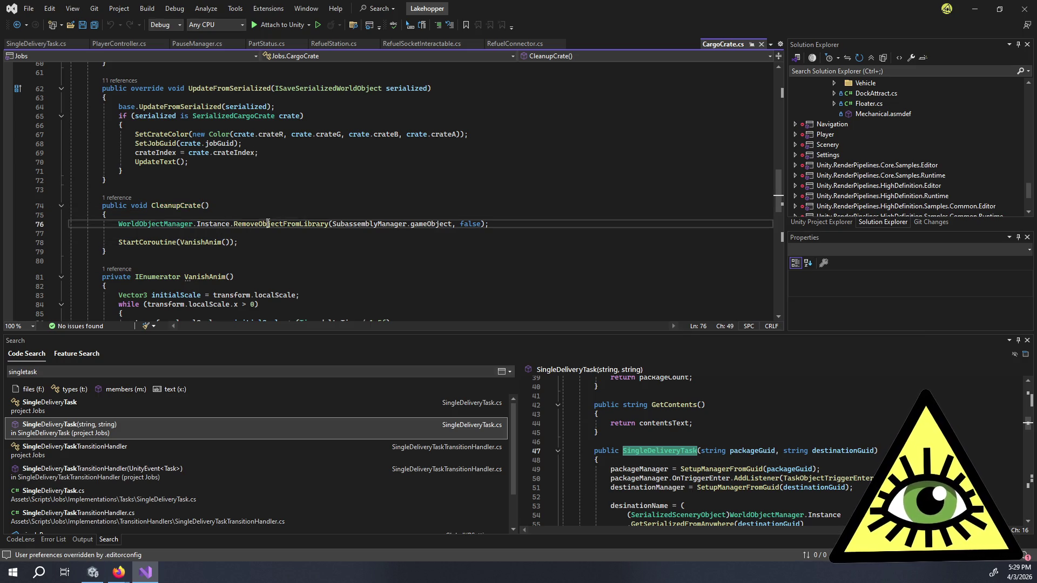
double_click(208, 242)
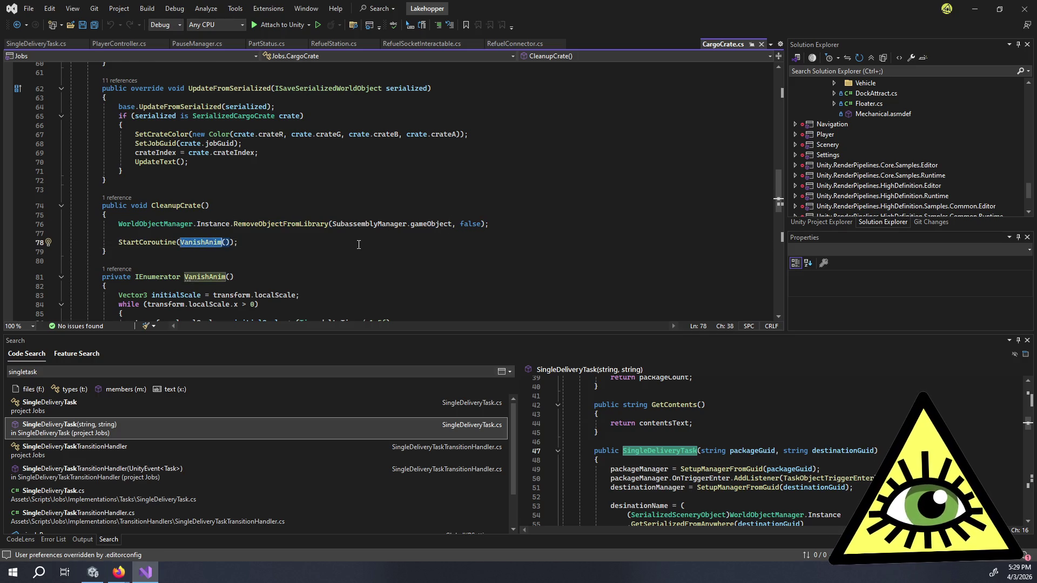
scroll(351, 247, "down", 3)
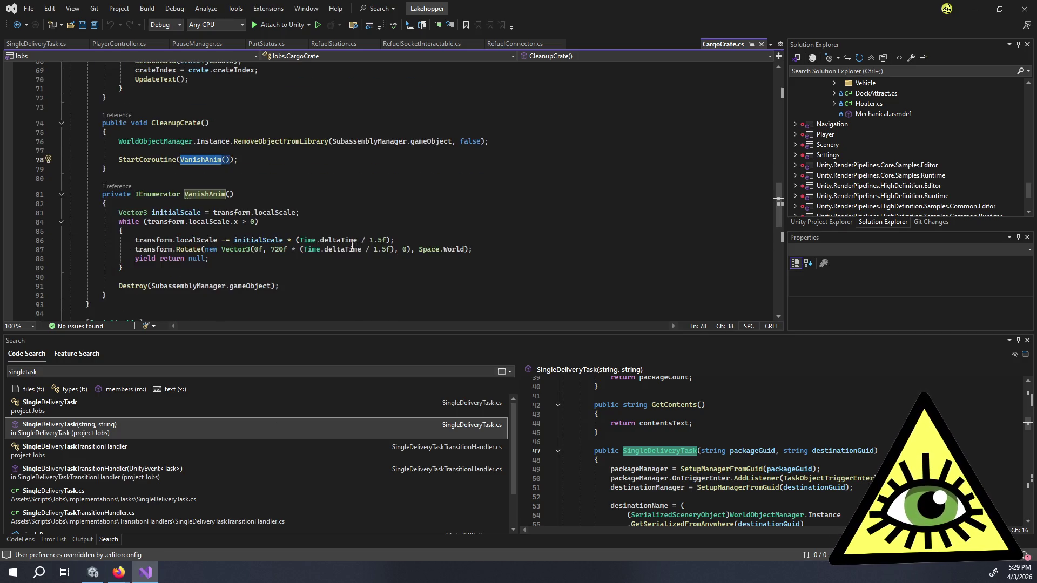
left_click(261, 269)
scroll(260, 268, "up", 11)
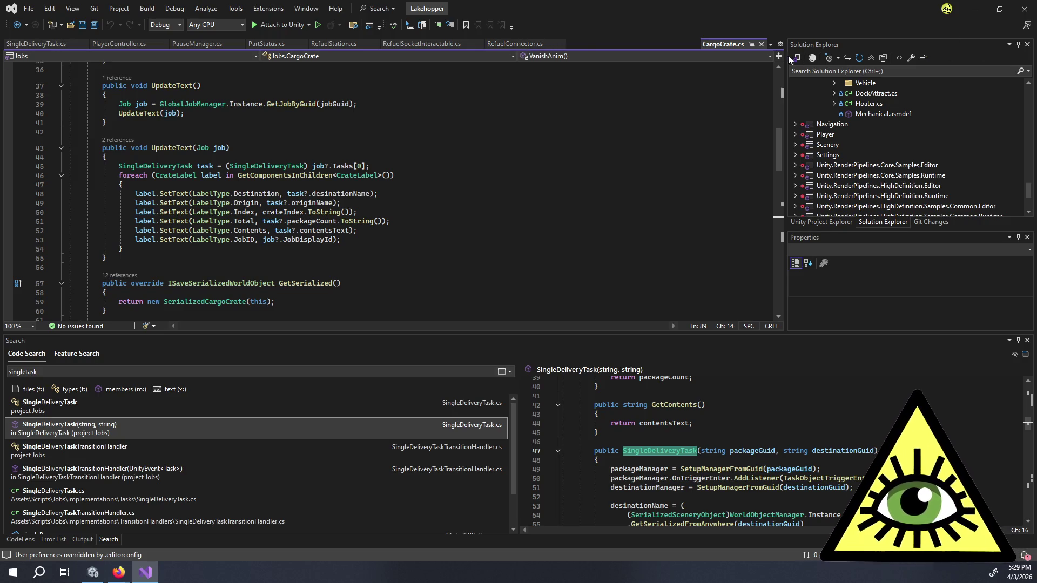
- Pin the CargoCrate.cs tab and go back to SingleDeliveryTask.cs at the destination-reached check
left_click(752, 44)
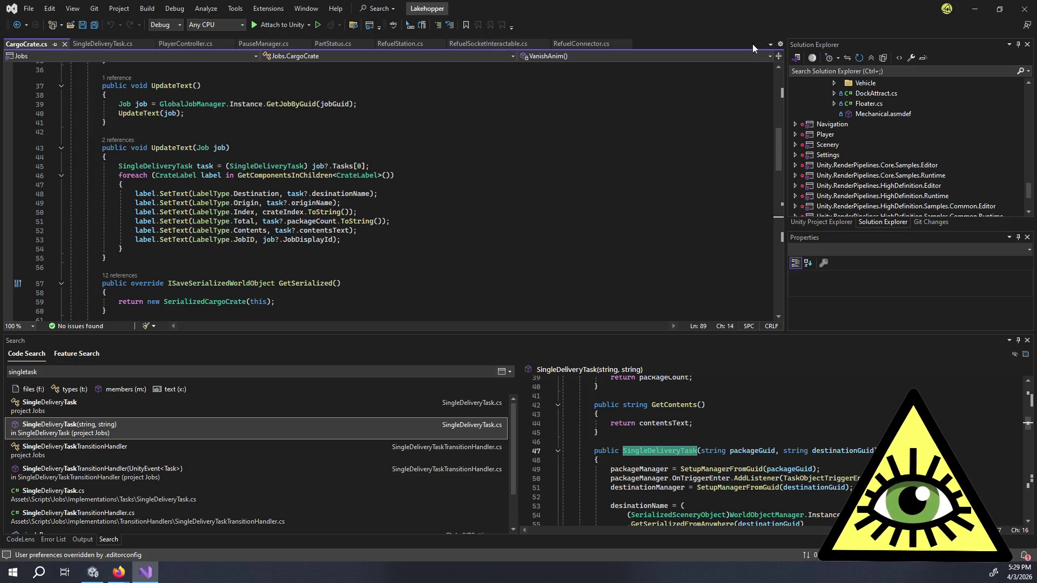
left_click(118, 44)
left_click(311, 255)
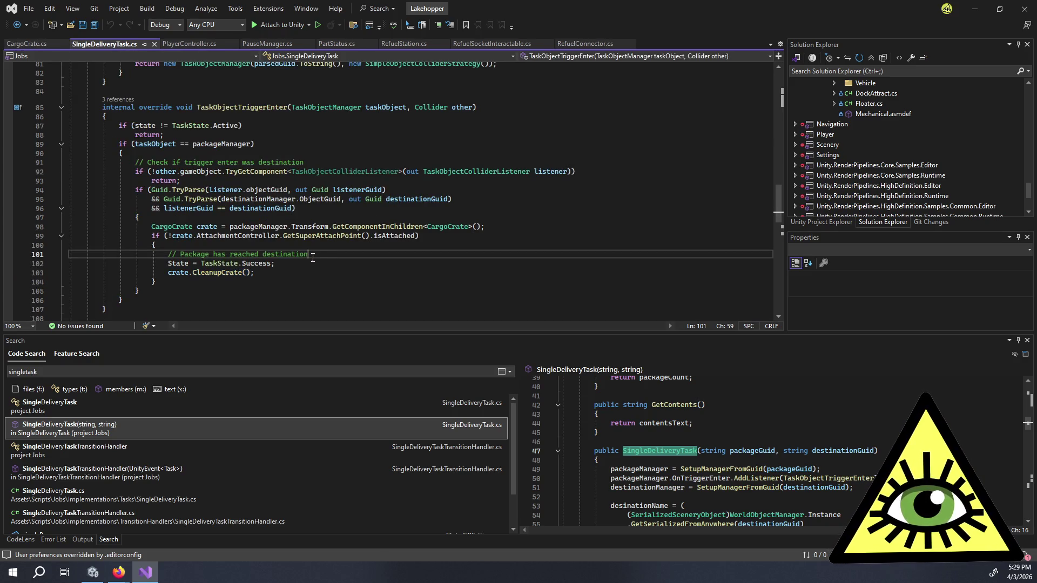
- Walk through the destination GUID check, early return and packageManager uses in TaskObjectTriggerEnter
left_click(335, 208)
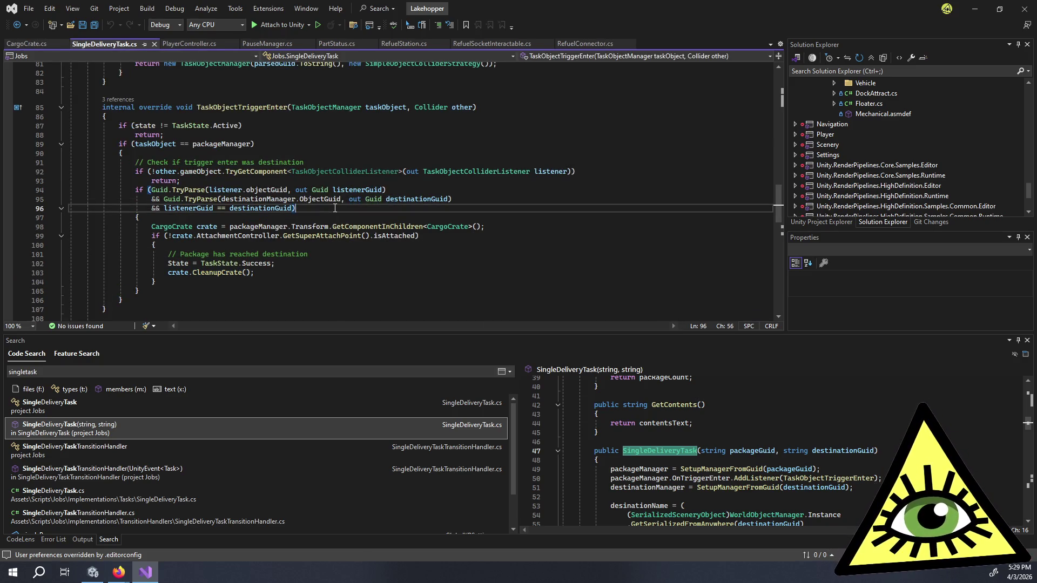
left_click(243, 179)
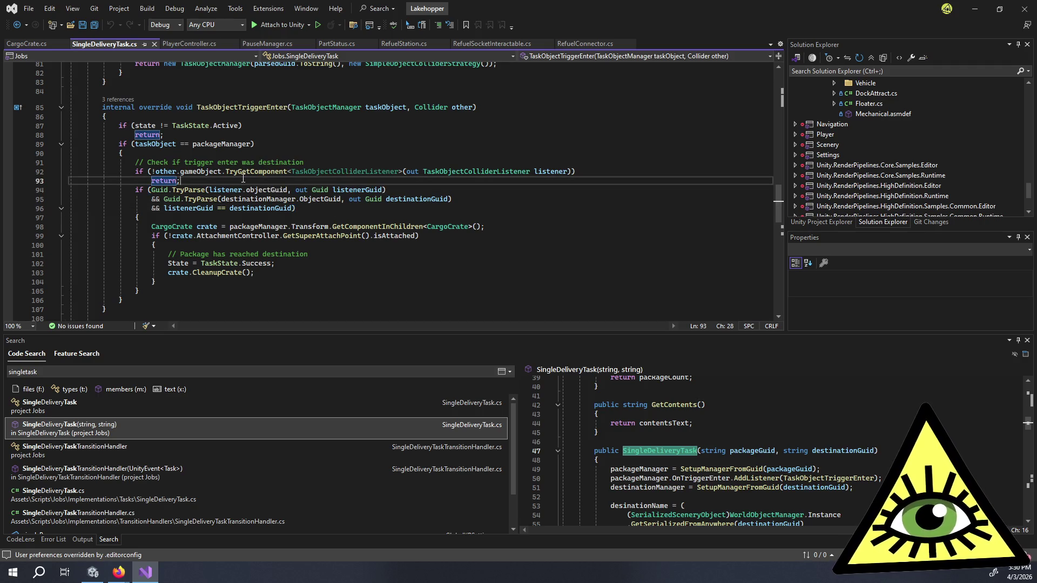
left_click(202, 152)
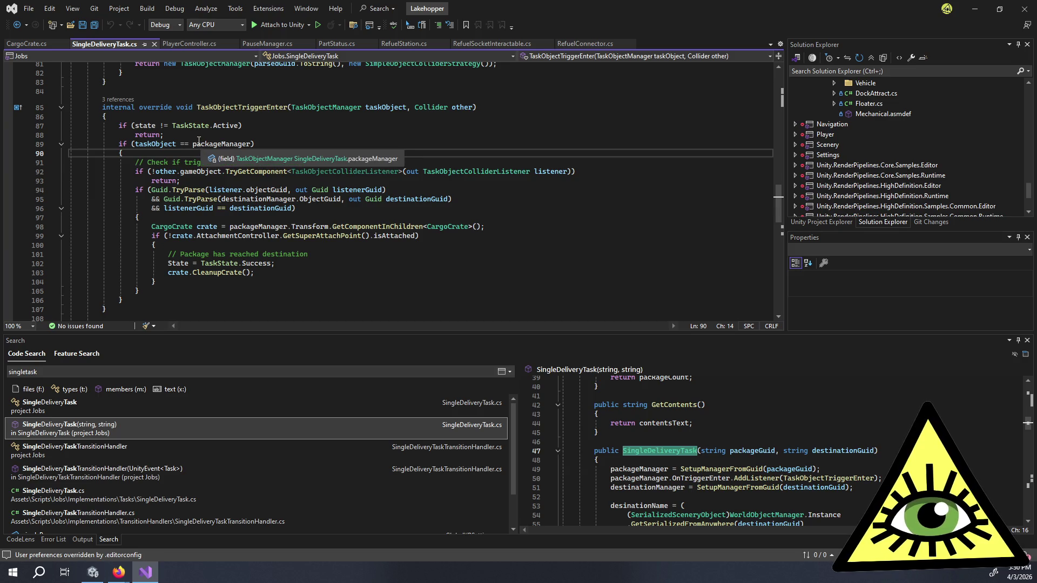
double_click(193, 144)
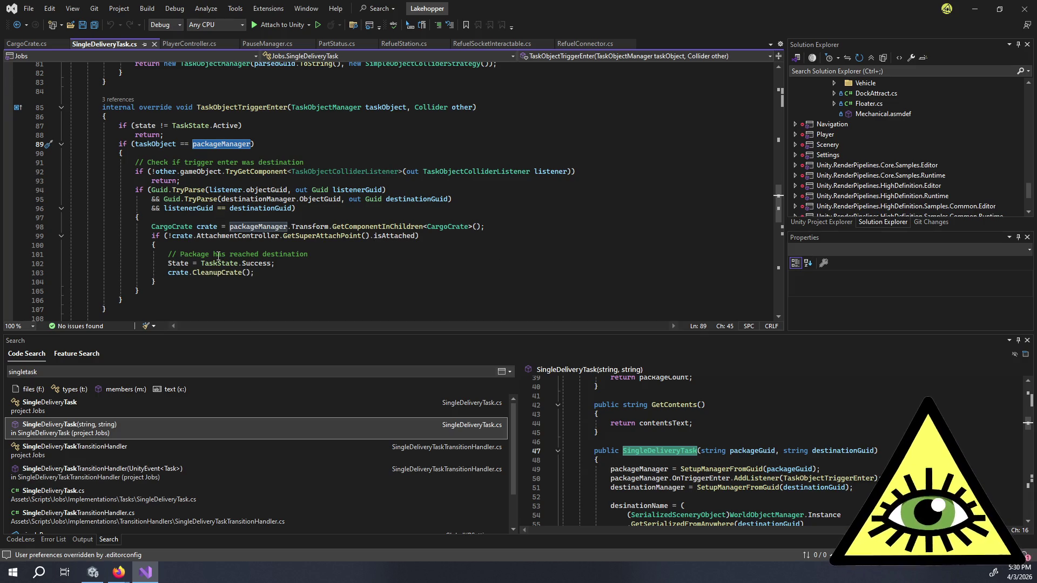
- Select the CleanupCrate call on line 103, then return to CargoCrate.cs
right_click(207, 274)
left_click(192, 275)
double_click(202, 273)
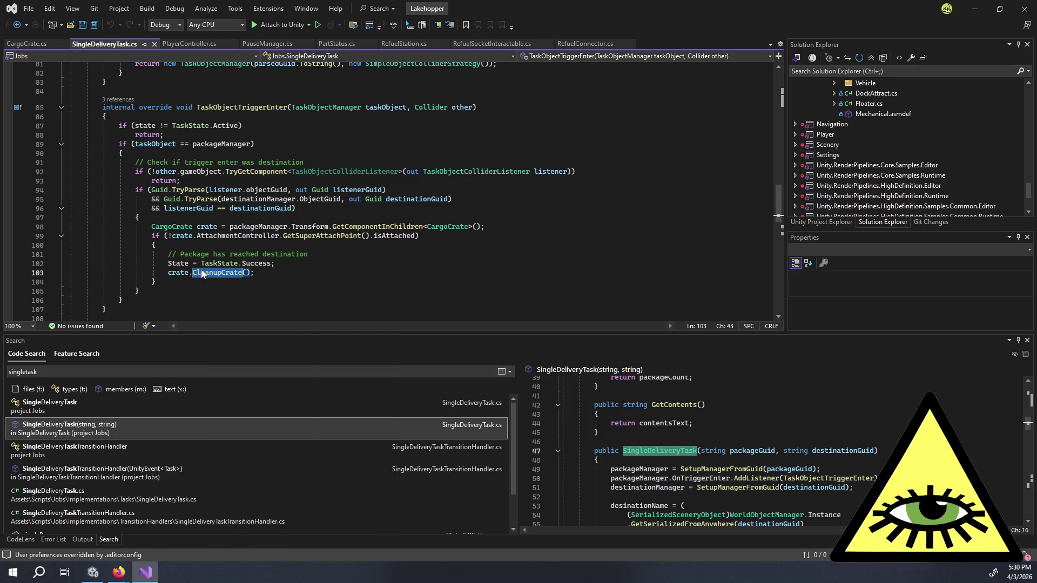
left_click(41, 45)
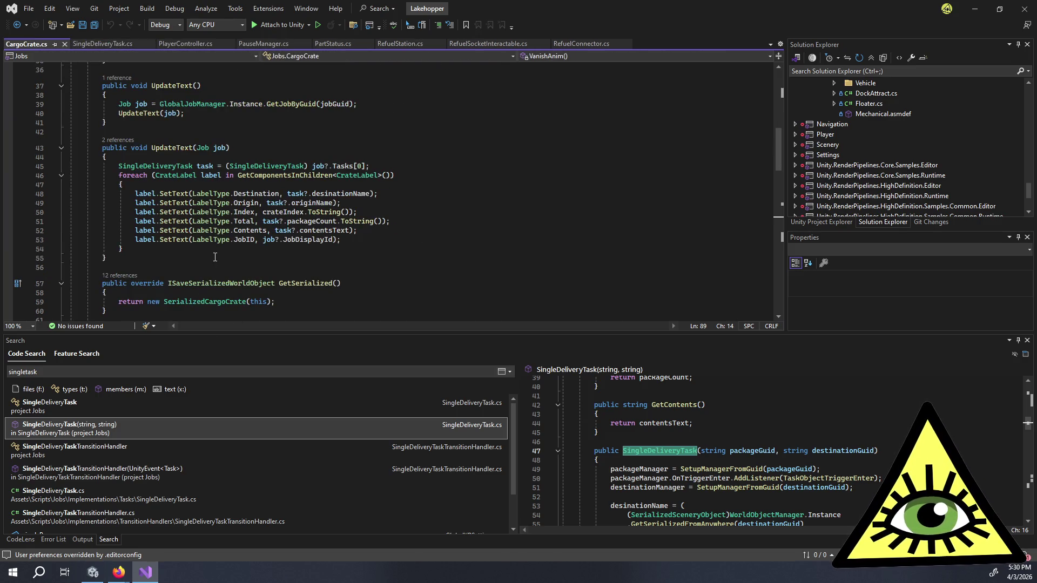
- Review the VanishAnim coroutine's initialScale logic and CleanupCrate's StartCoroutine call in CargoCrate.cs
scroll(216, 254, "down", 8)
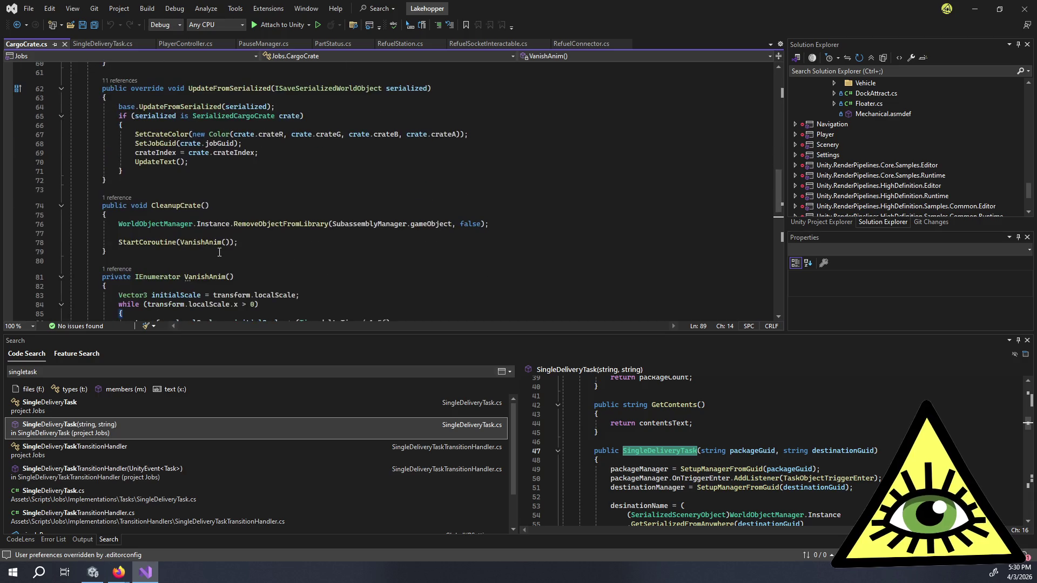
left_click(205, 243, "ctrl")
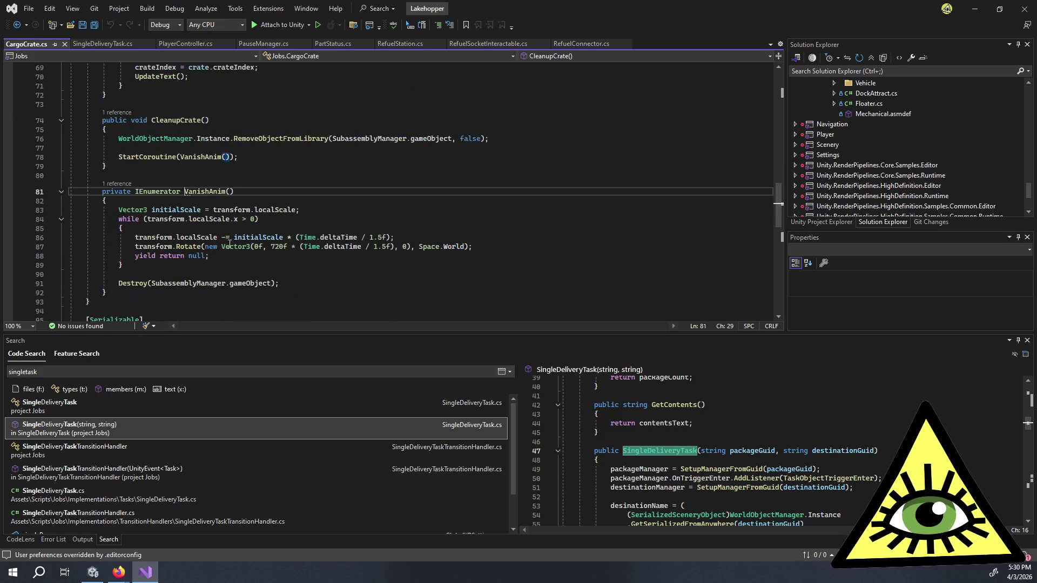
left_click(332, 218)
left_click(332, 208)
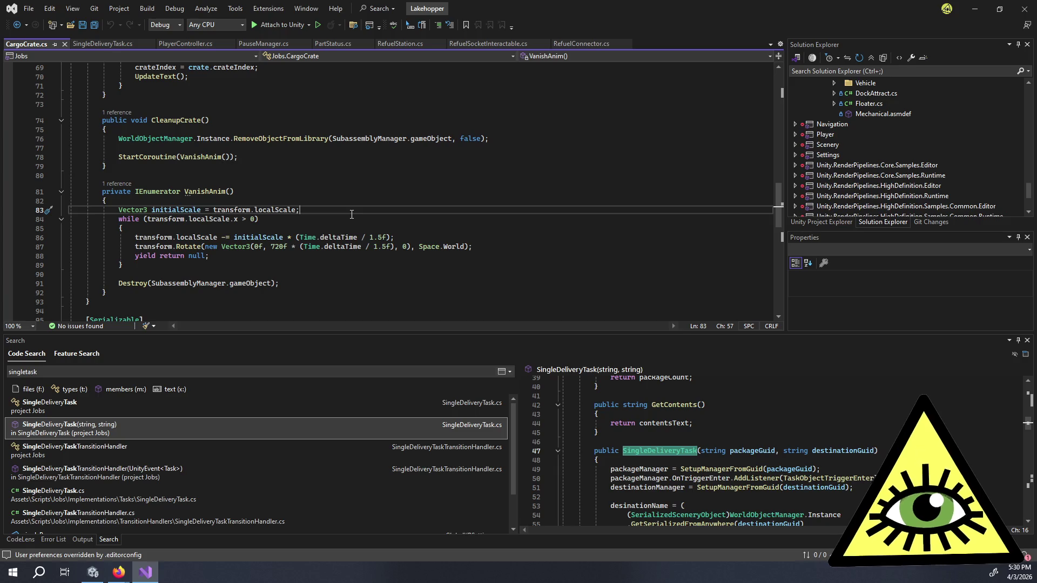
scroll(242, 189, "up", 20)
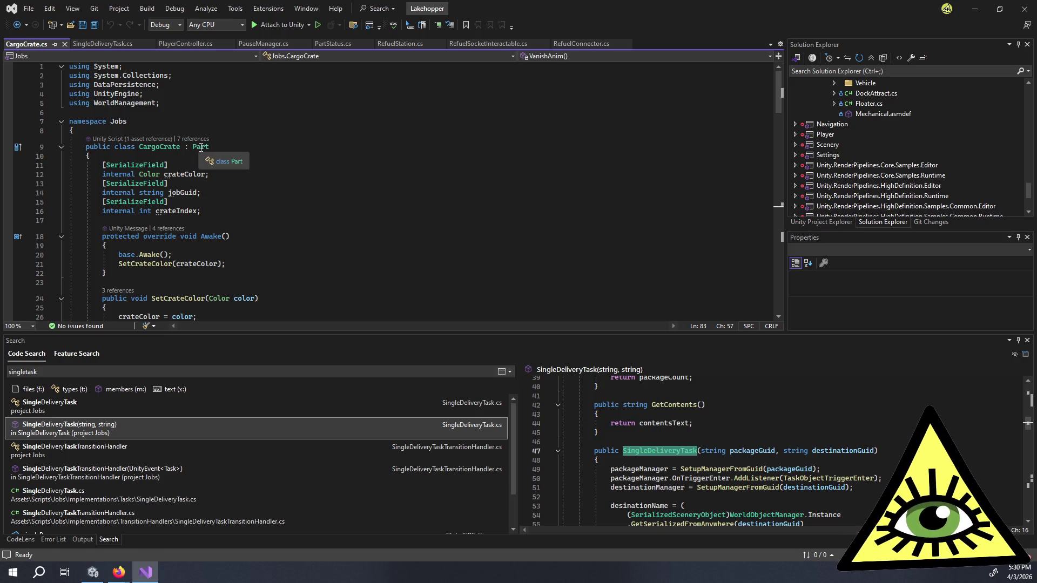
scroll(343, 221, "down", 6)
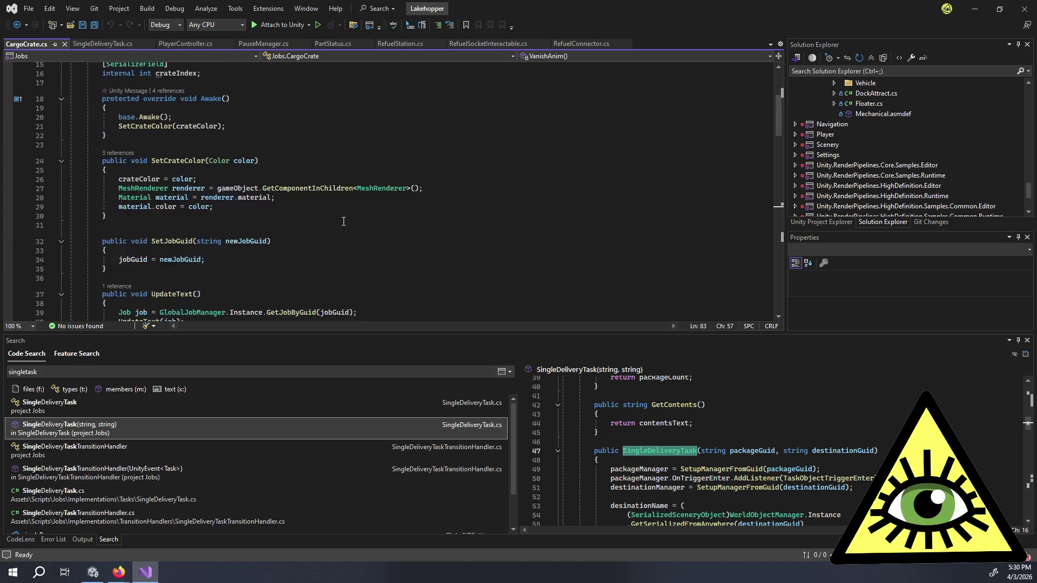
scroll(343, 222, "down", 5)
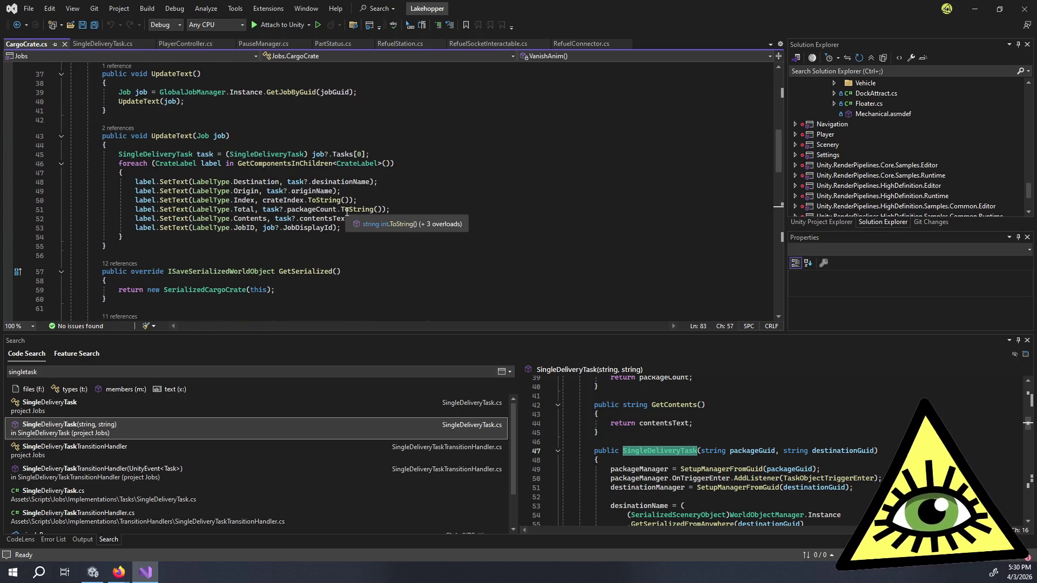
scroll(346, 220, "down", 4)
scroll(347, 220, "down", 3)
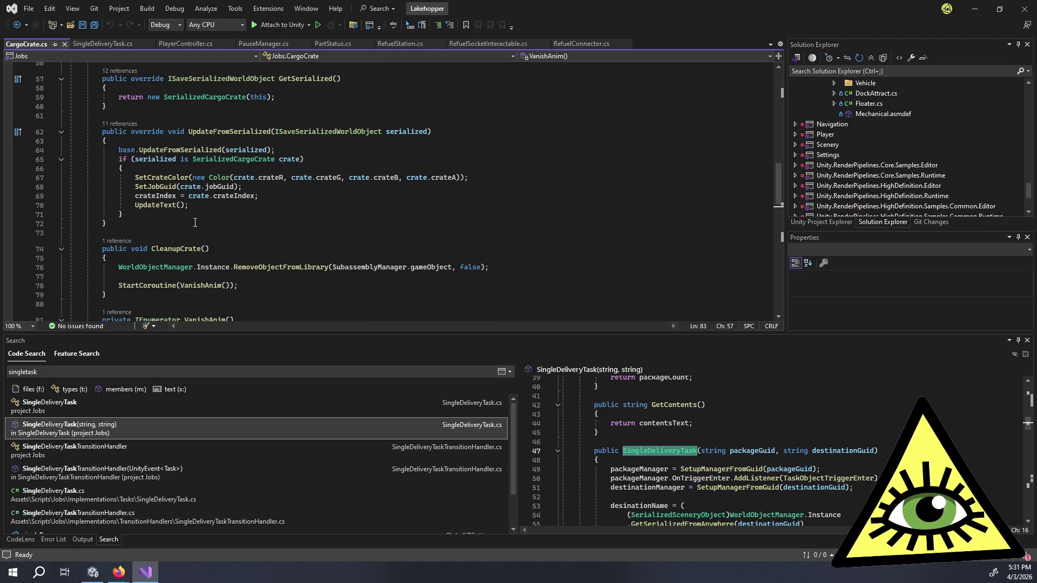
scroll(200, 210, "down", 3)
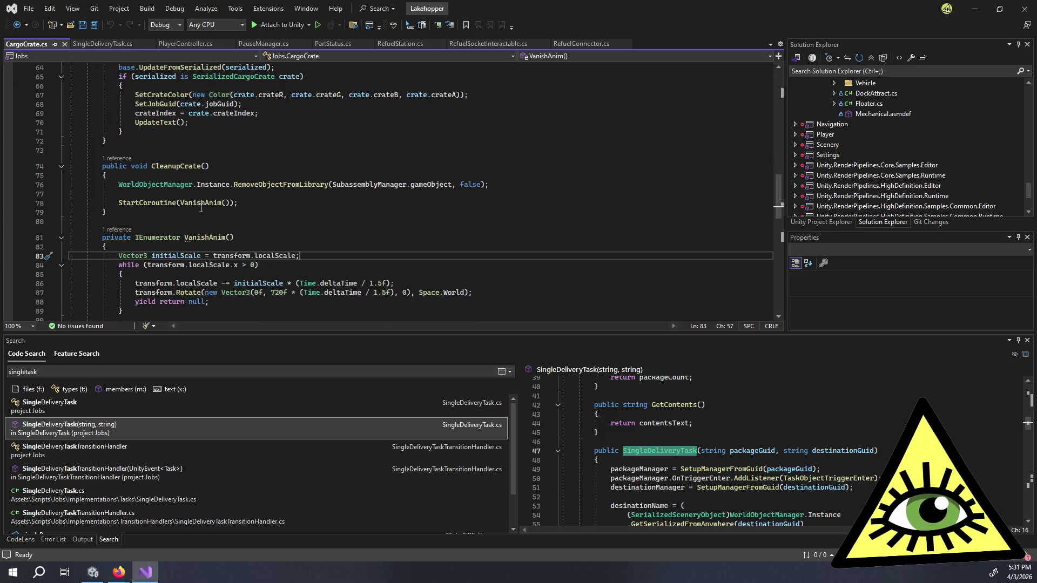
left_click(238, 203)
scroll(238, 216, "down", 2)
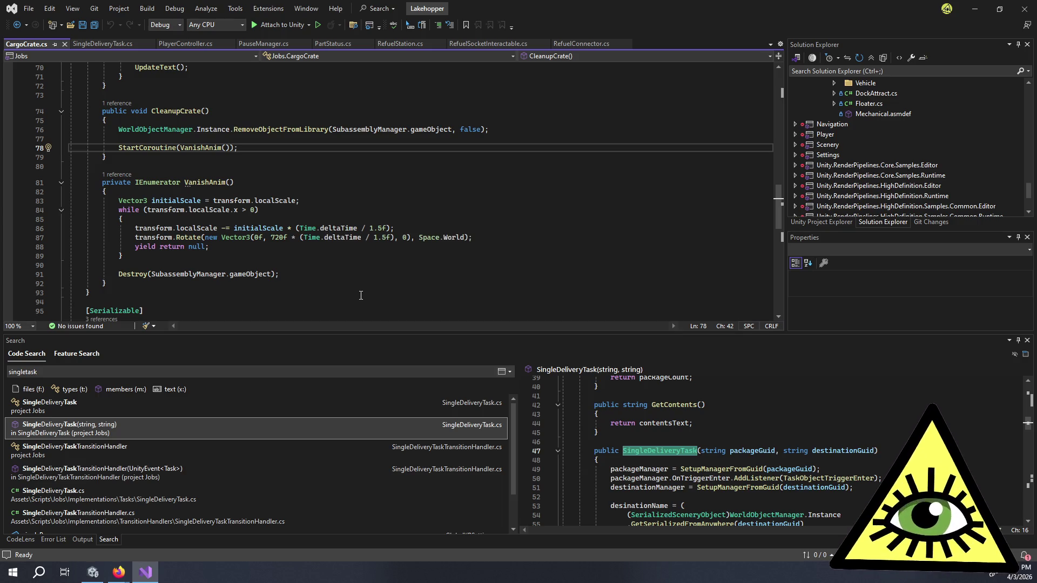
scroll(374, 276, "up", 7)
scroll(374, 276, "up", 15)
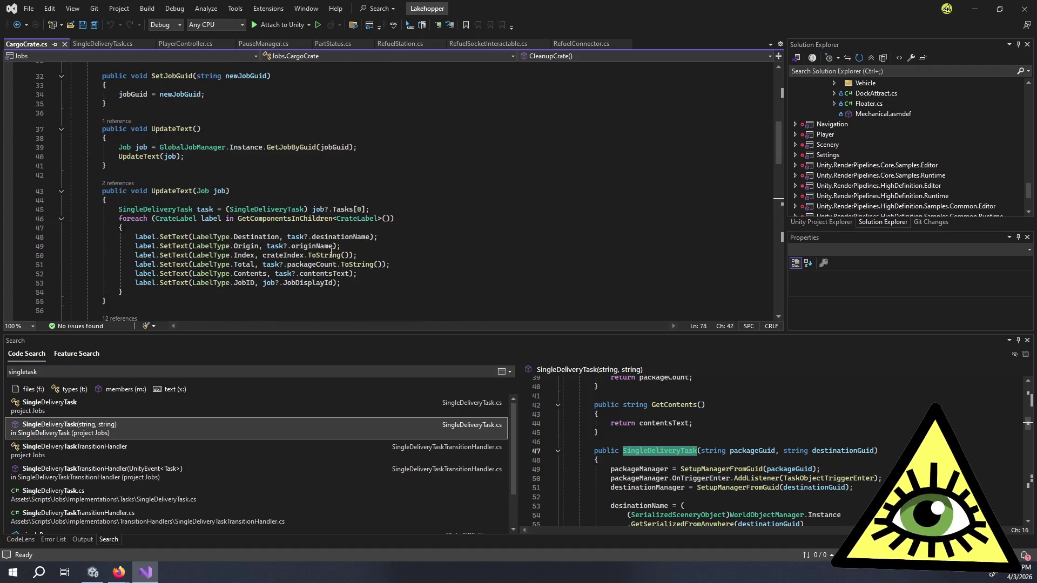
- Go to the definition of CargoCrate's Part base class with F12
left_click(197, 146)
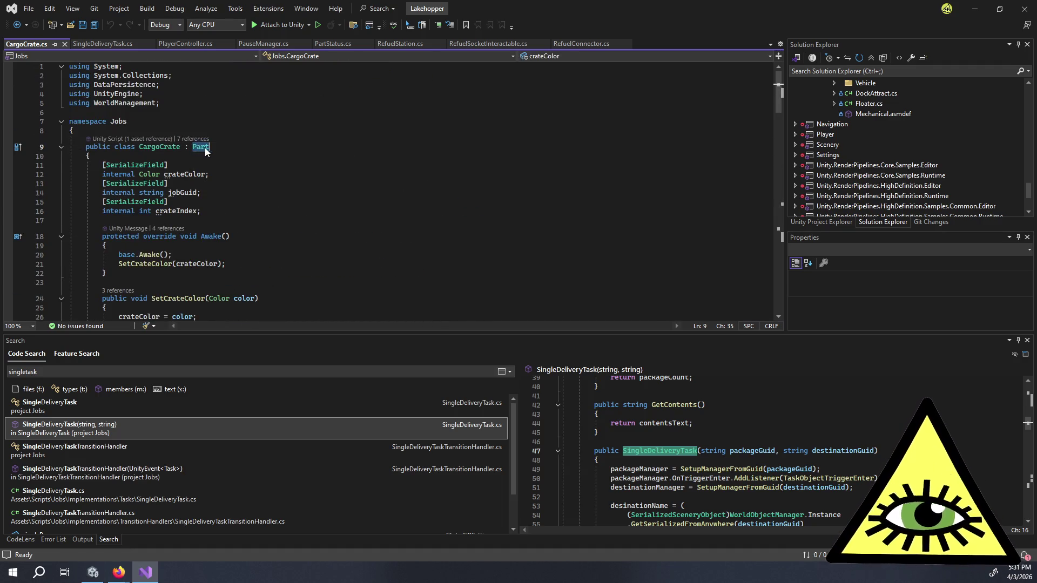
key("F12")
scroll(262, 164, "down", 13)
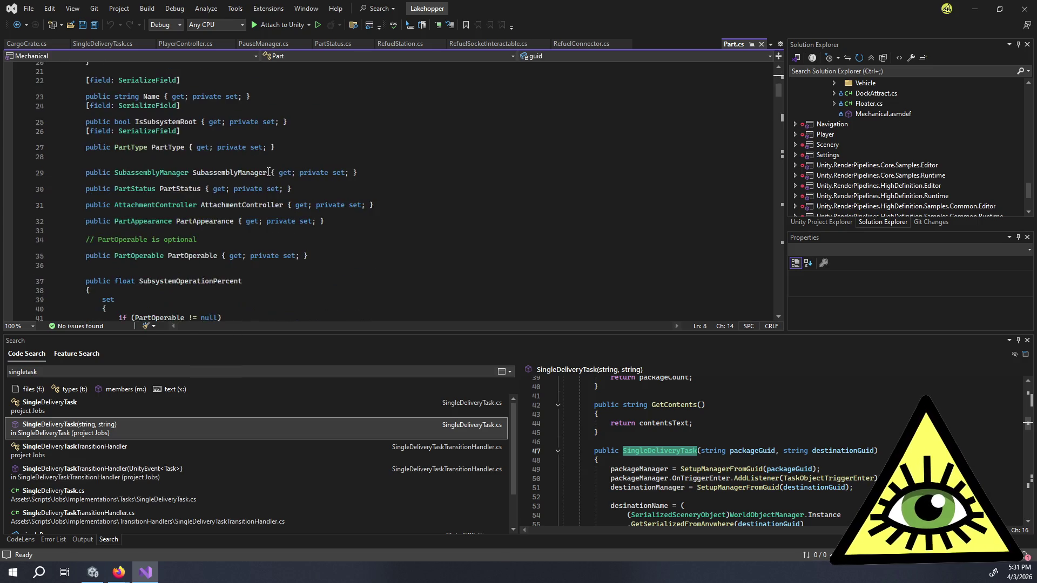
left_click(344, 167)
scroll(345, 177, "down", 9)
scroll(345, 177, "down", 14)
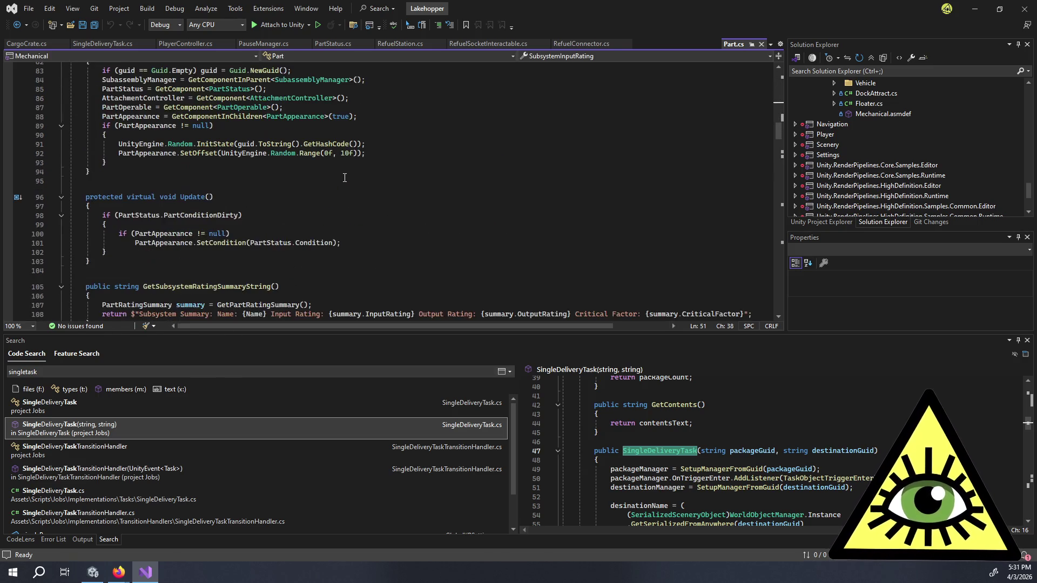
scroll(344, 178, "down", 17)
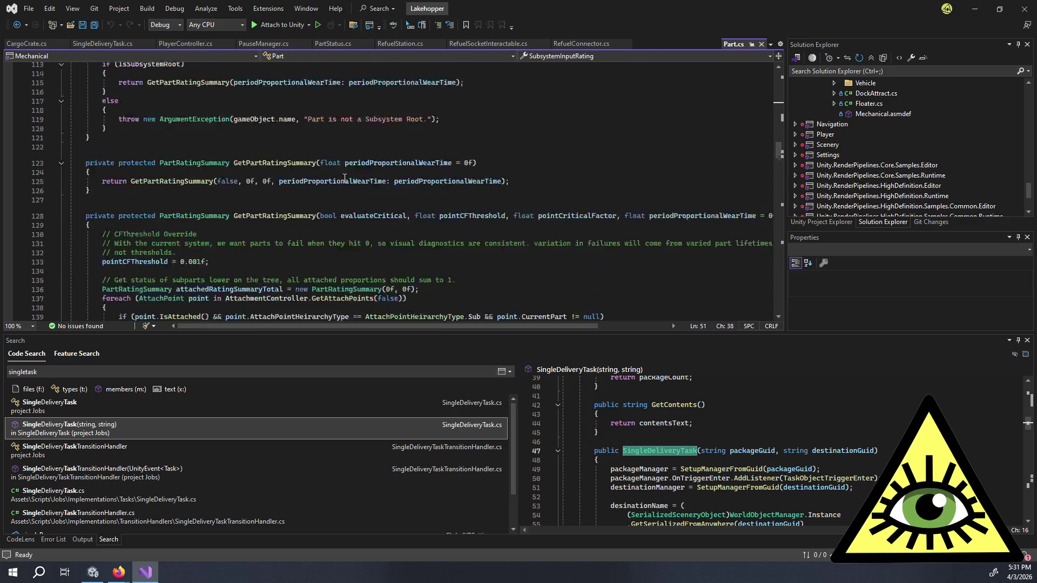
scroll(348, 189, "down", 17)
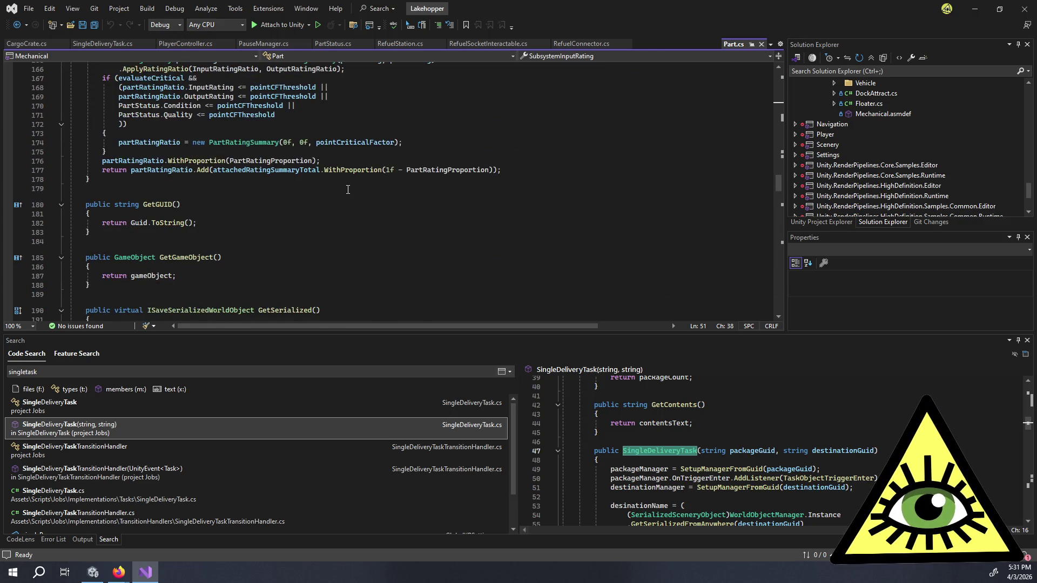
scroll(348, 192, "down", 11)
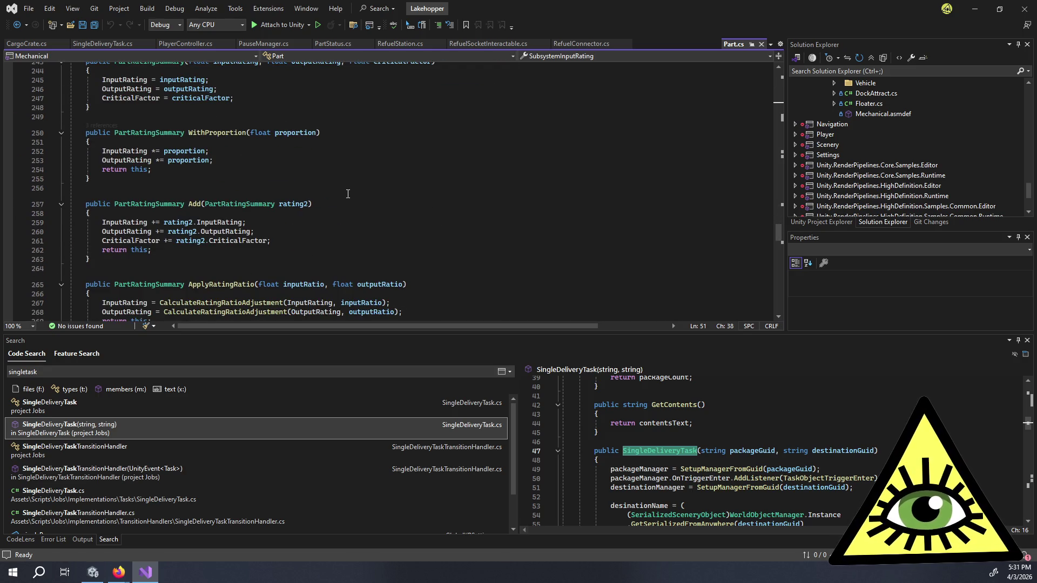
scroll(347, 194, "down", 6)
scroll(348, 194, "down", 5)
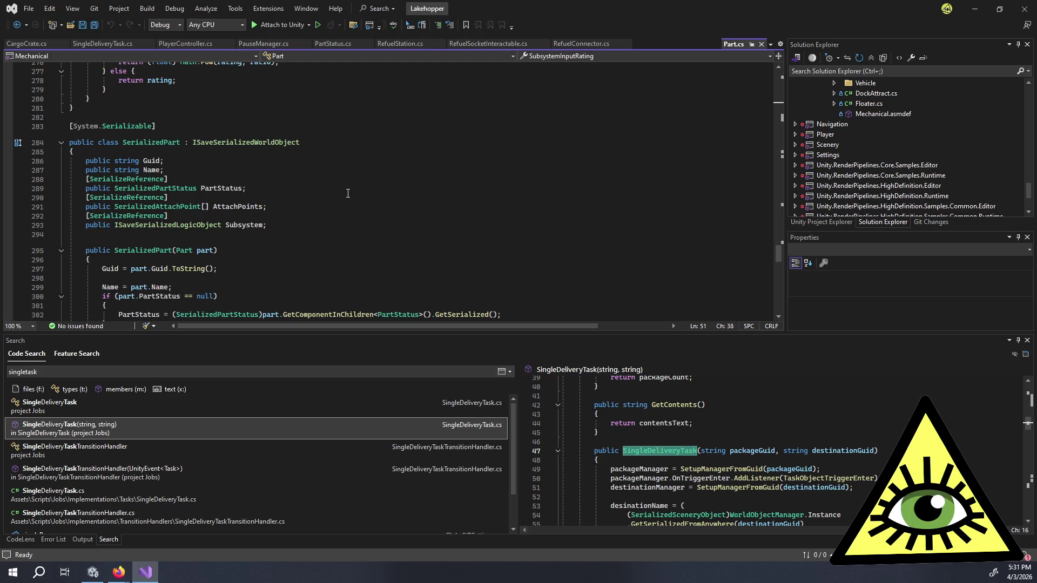
left_click(348, 193)
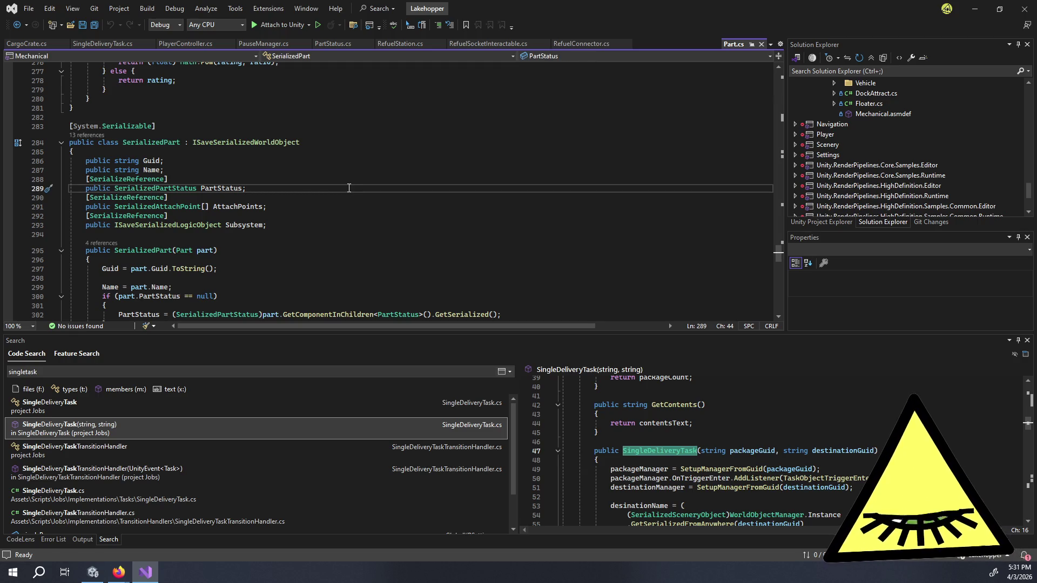
key("ctrl+f")
type("pick")
key("ctrl+f")
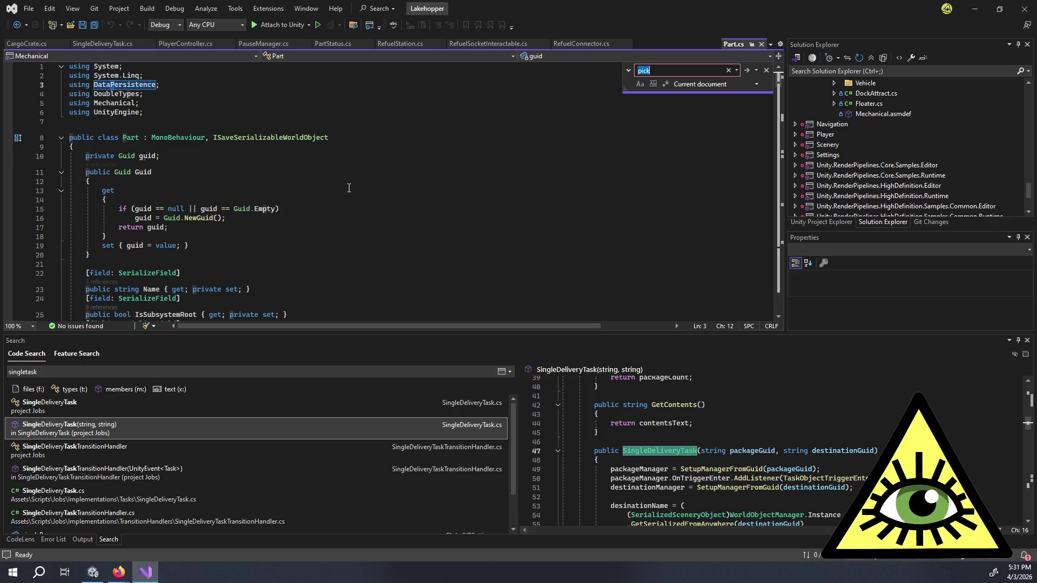
type("interaction")
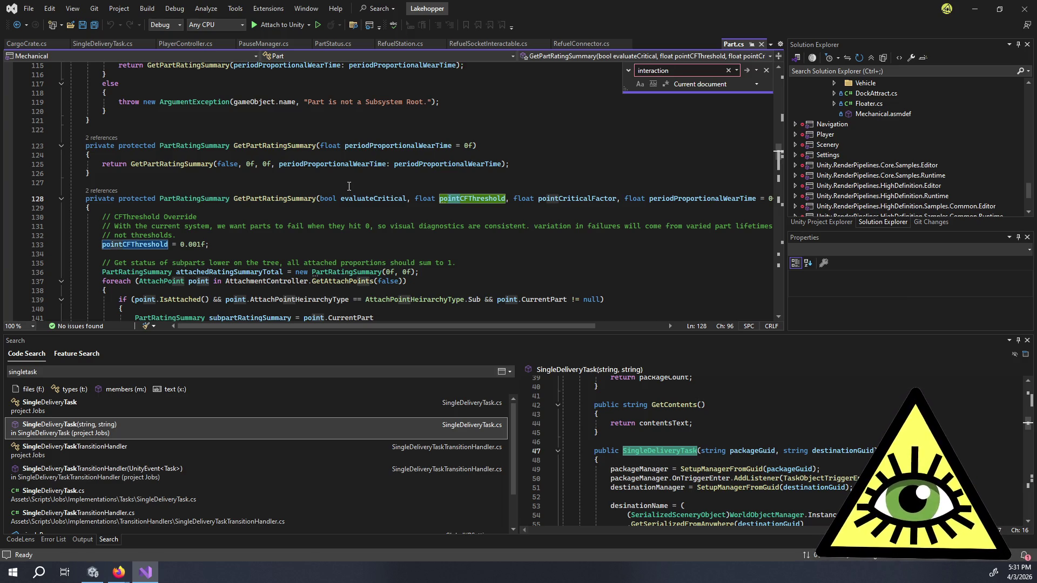
left_click(519, 157)
scroll(475, 165, "up", 20)
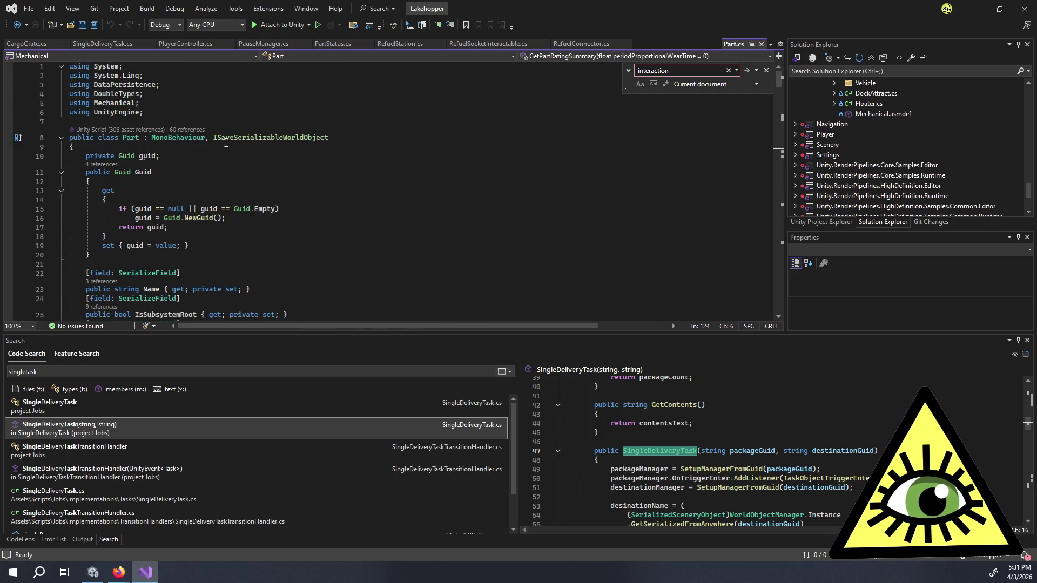
left_click(334, 191)
scroll(336, 205, "down", 5)
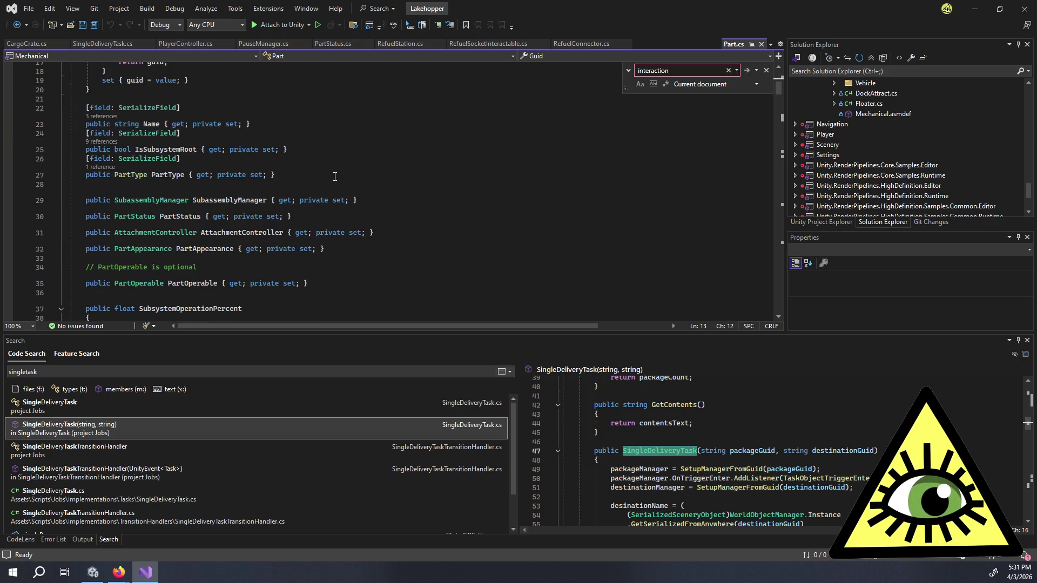
scroll(335, 177, "down", 3)
scroll(343, 181, "down", 2)
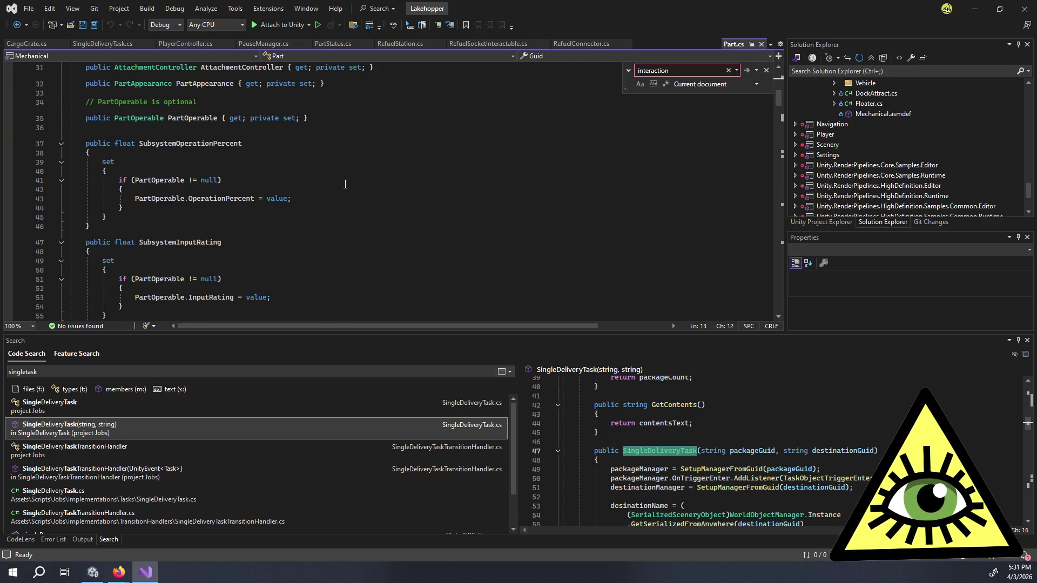
scroll(348, 185, "down", 5)
scroll(352, 185, "up", 5)
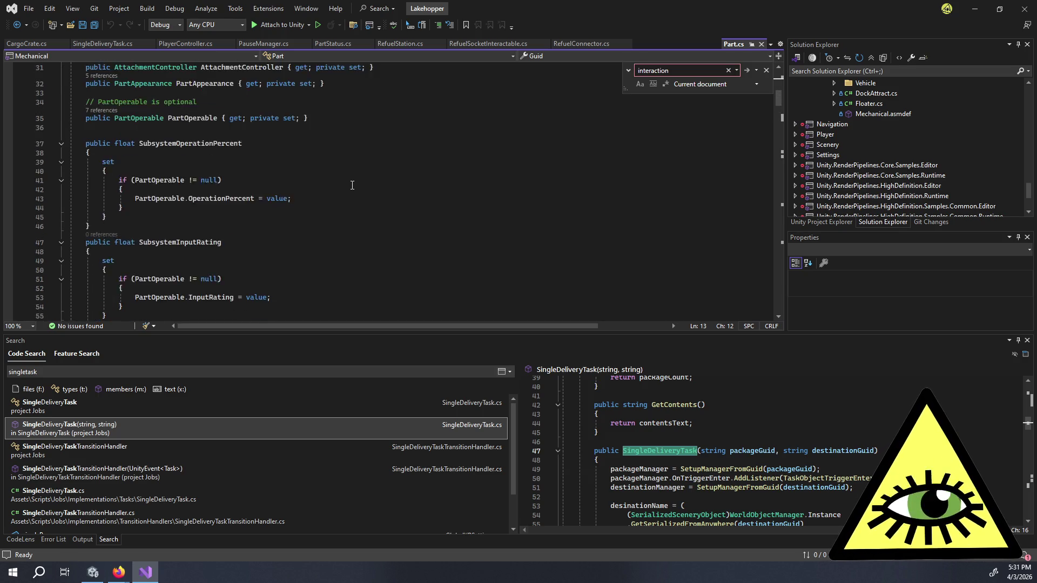
scroll(352, 186, "up", 10)
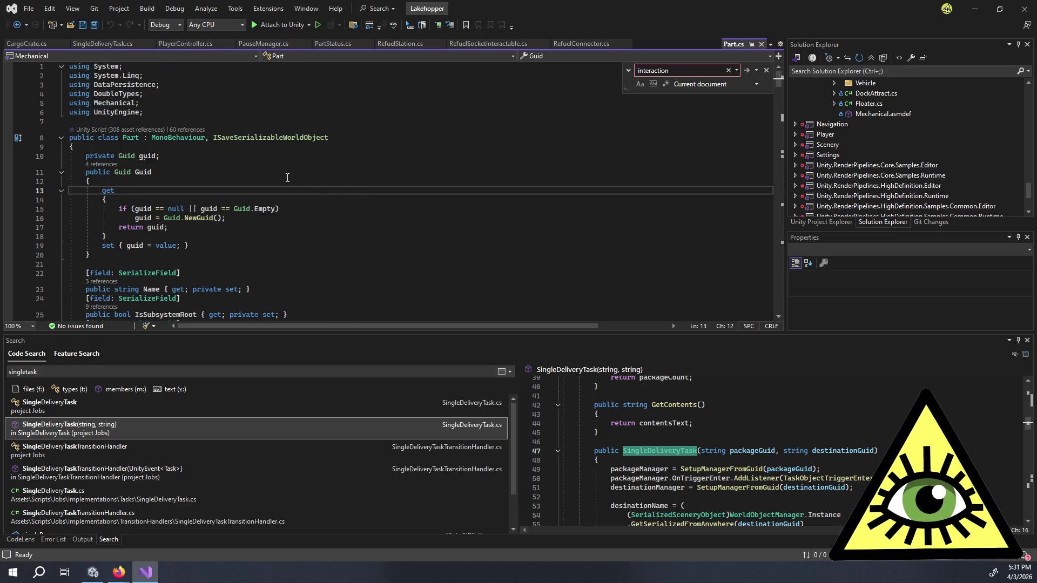
mouse_move(285, 141)
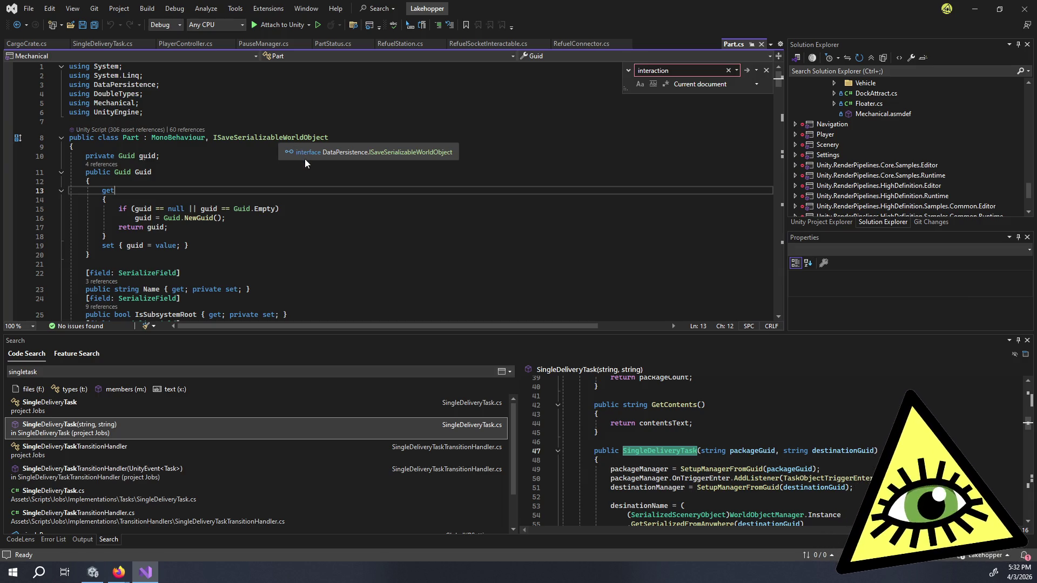
scroll(320, 208, "down", 4)
scroll(324, 195, "down", 4)
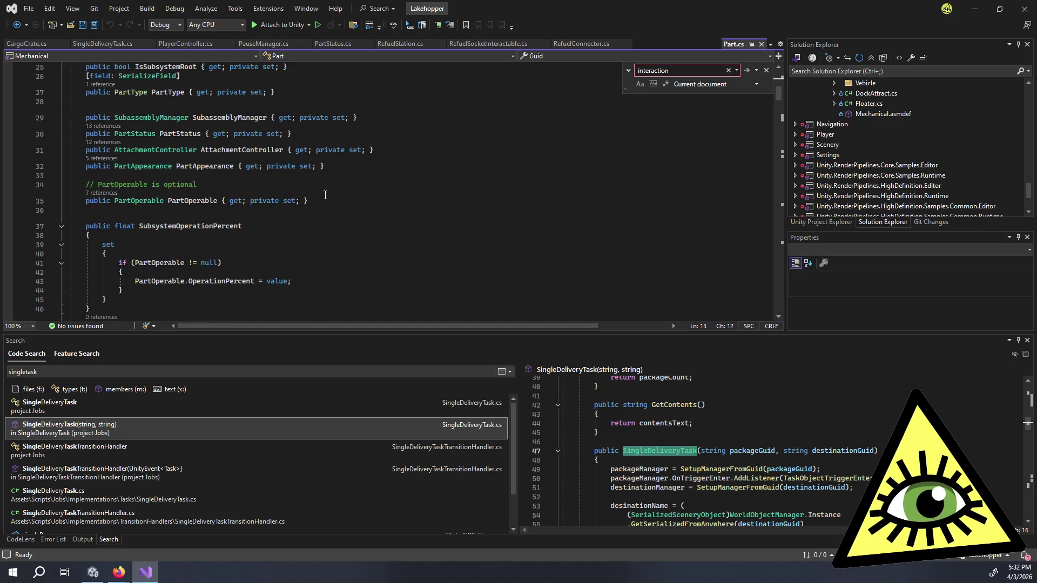
scroll(325, 195, "down", 3)
scroll(328, 204, "down", 4)
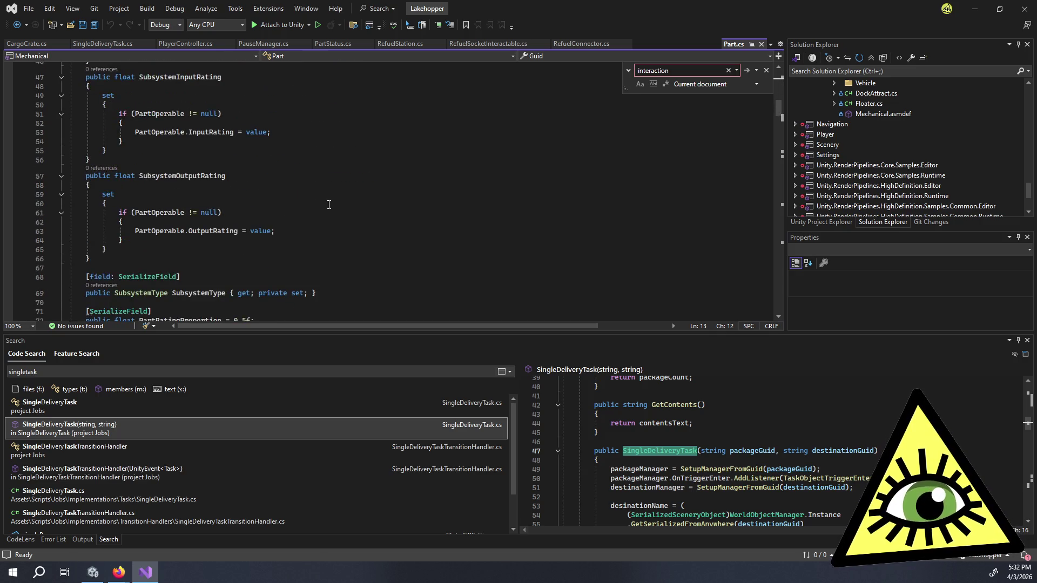
scroll(328, 208, "down", 7)
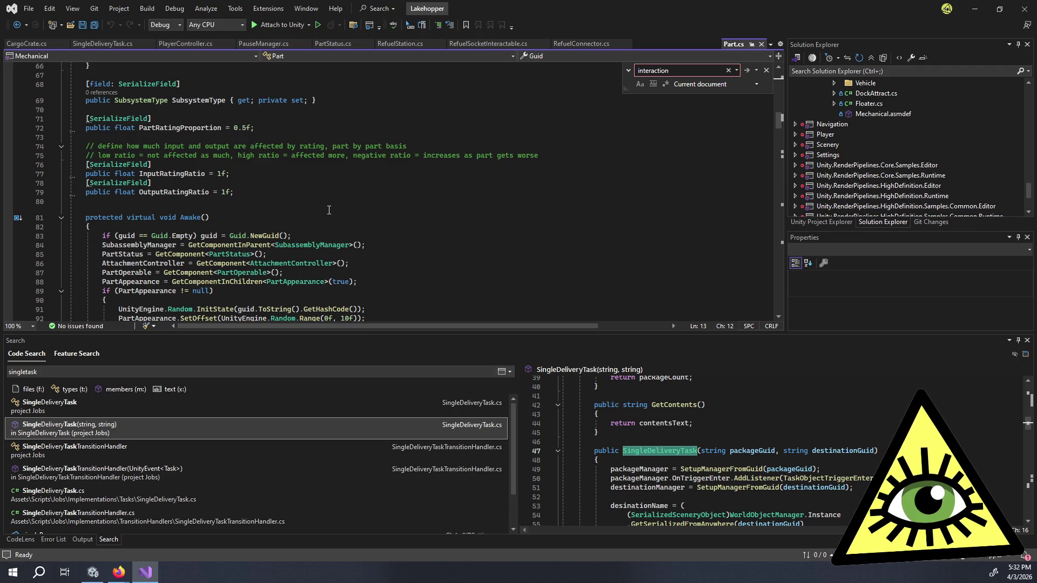
scroll(328, 210, "down", 7)
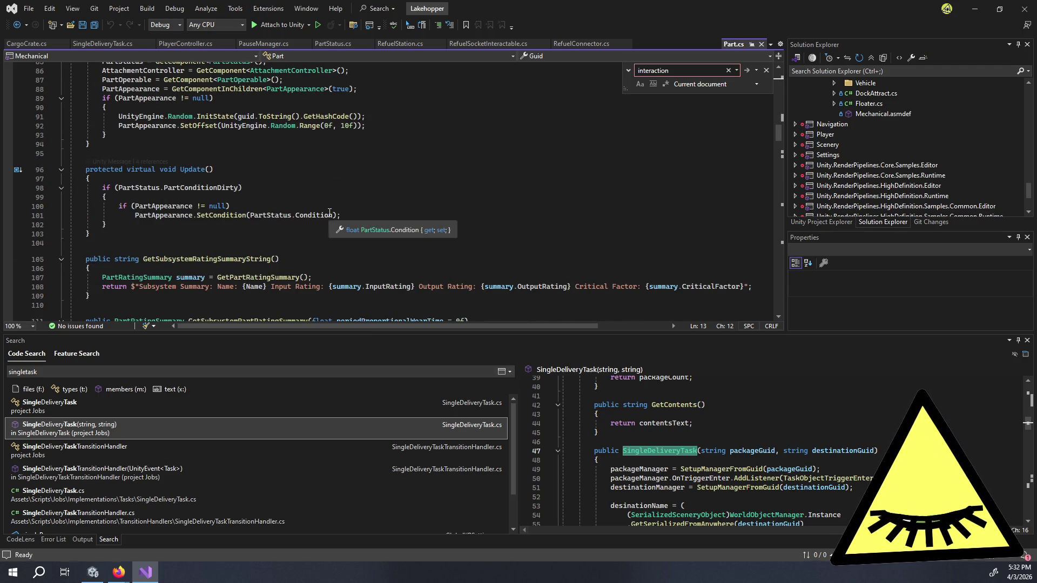
scroll(330, 219, "down", 5)
scroll(329, 221, "down", 4)
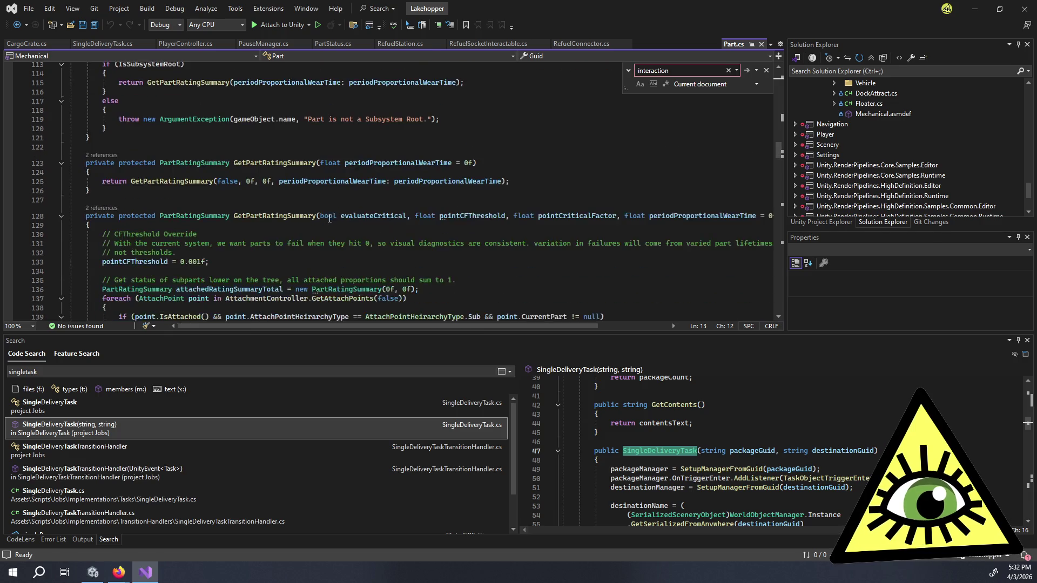
scroll(333, 200, "down", 5)
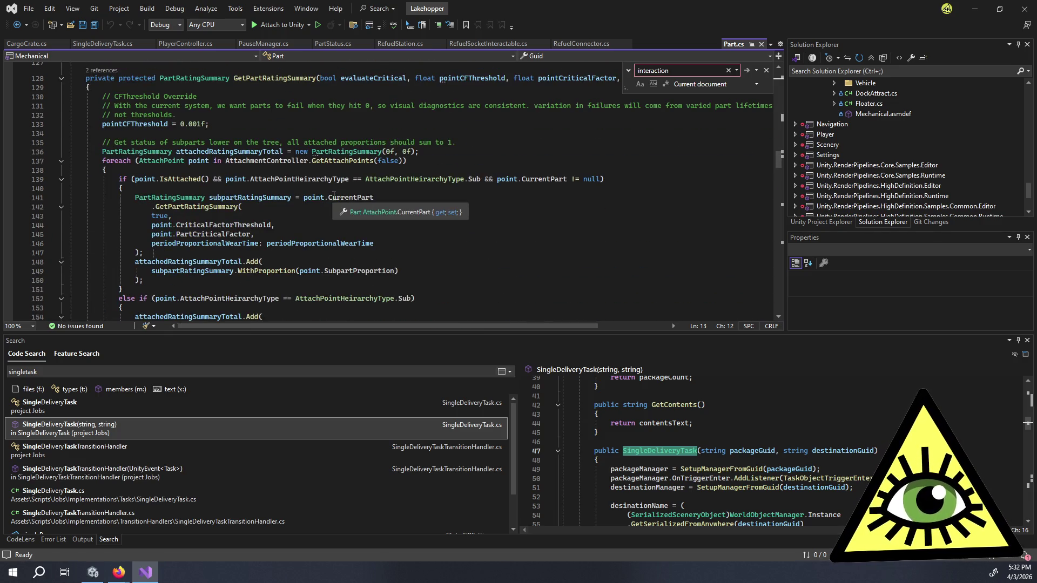
scroll(318, 221, "down", 11)
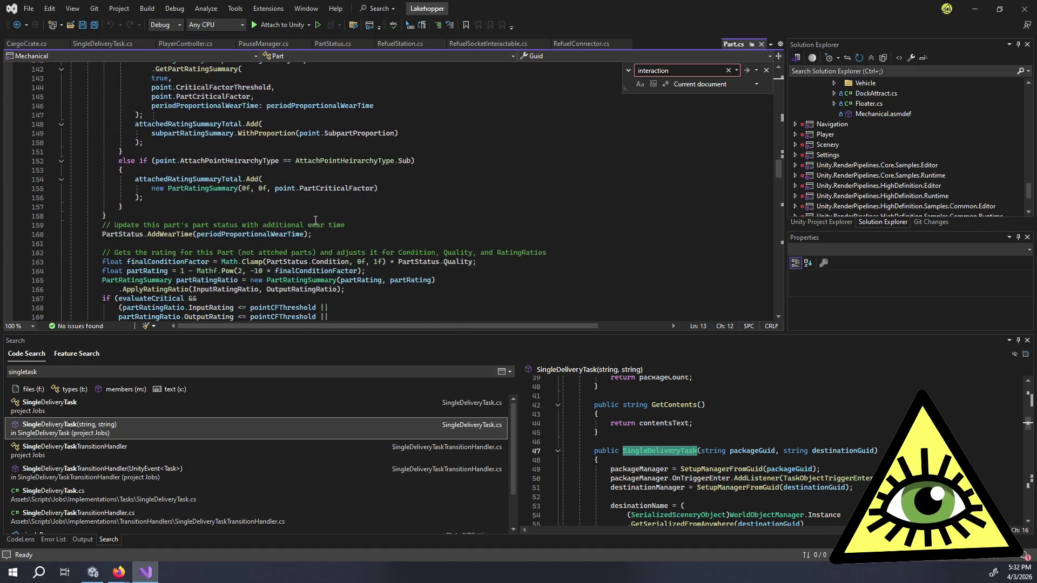
scroll(316, 219, "down", 4)
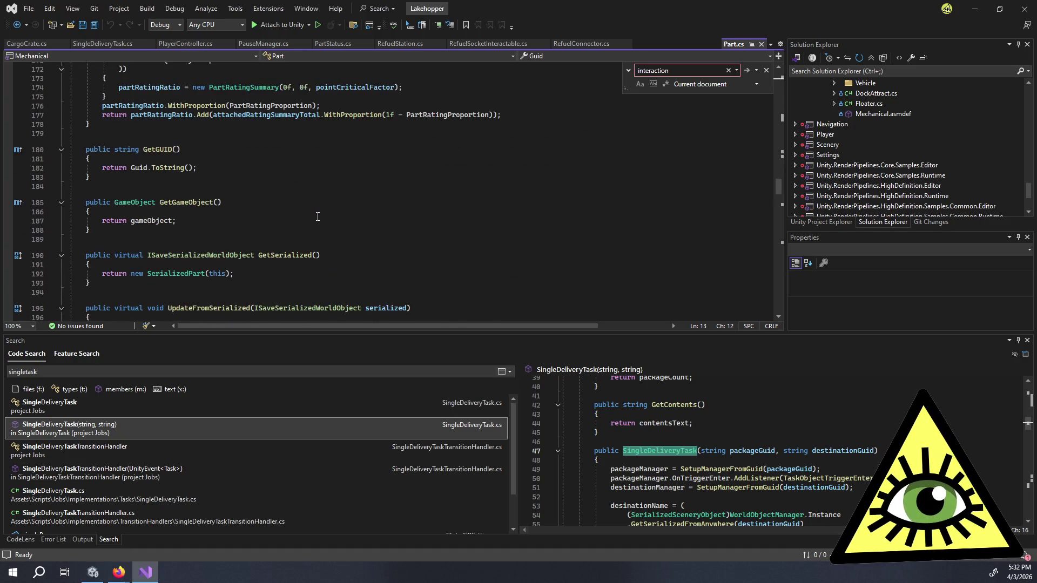
scroll(320, 211, "up", 20)
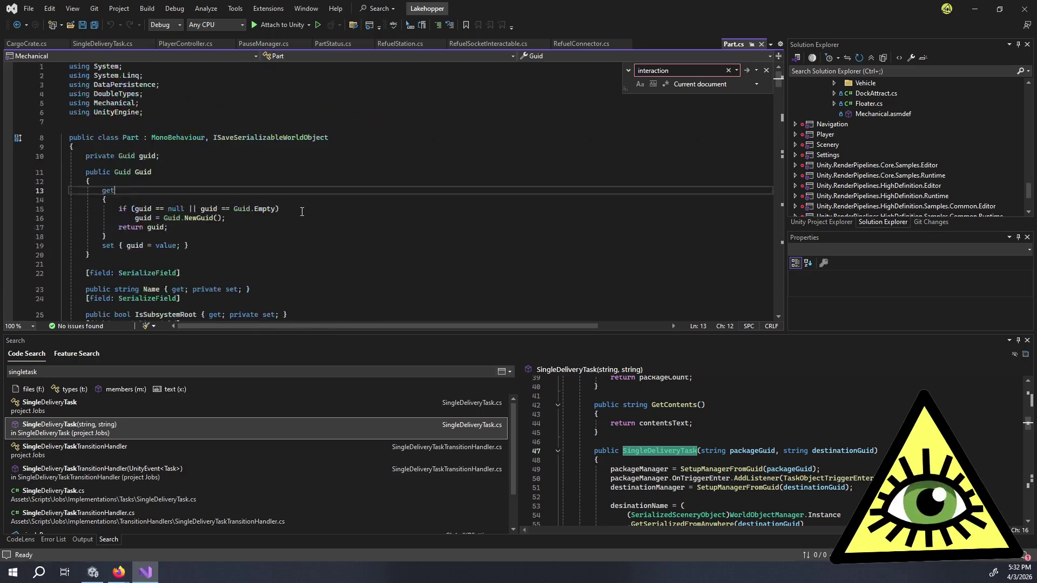
- Find 'interac' in Part.cs, then from CargoCrate.cs code-search 'subassemblymanager'
left_click(662, 71)
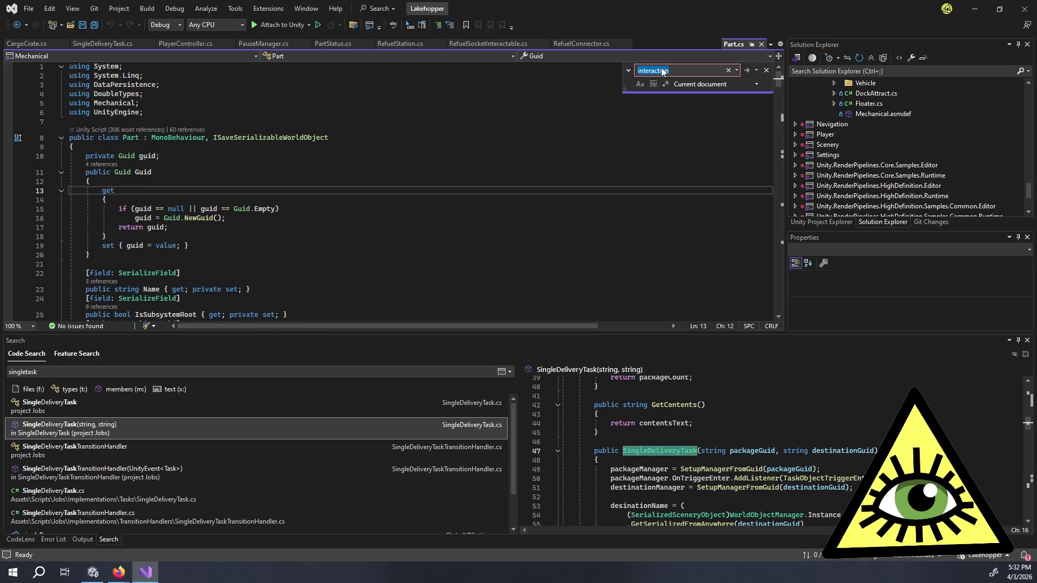
type("interac")
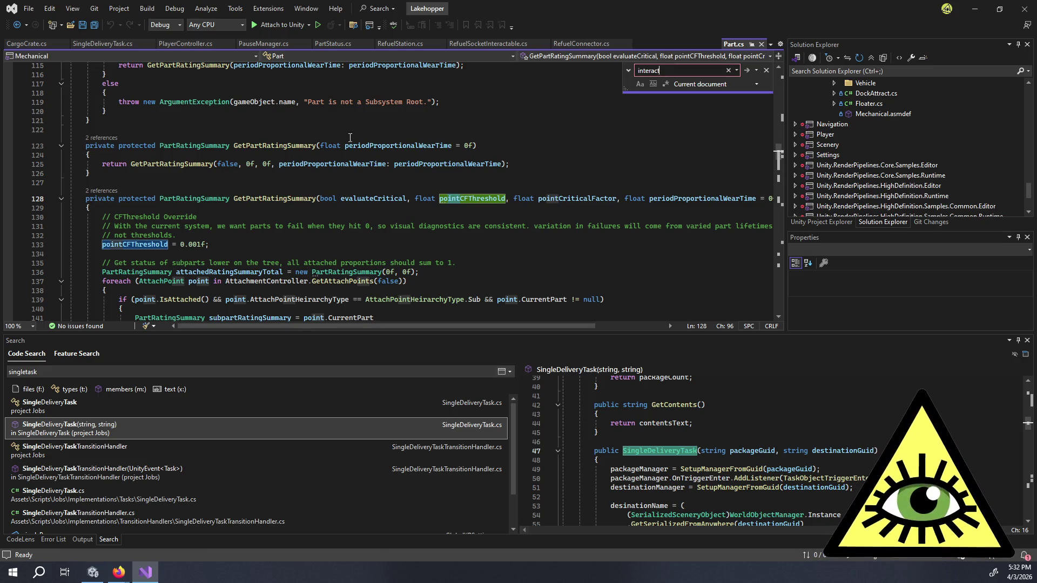
left_click(24, 42)
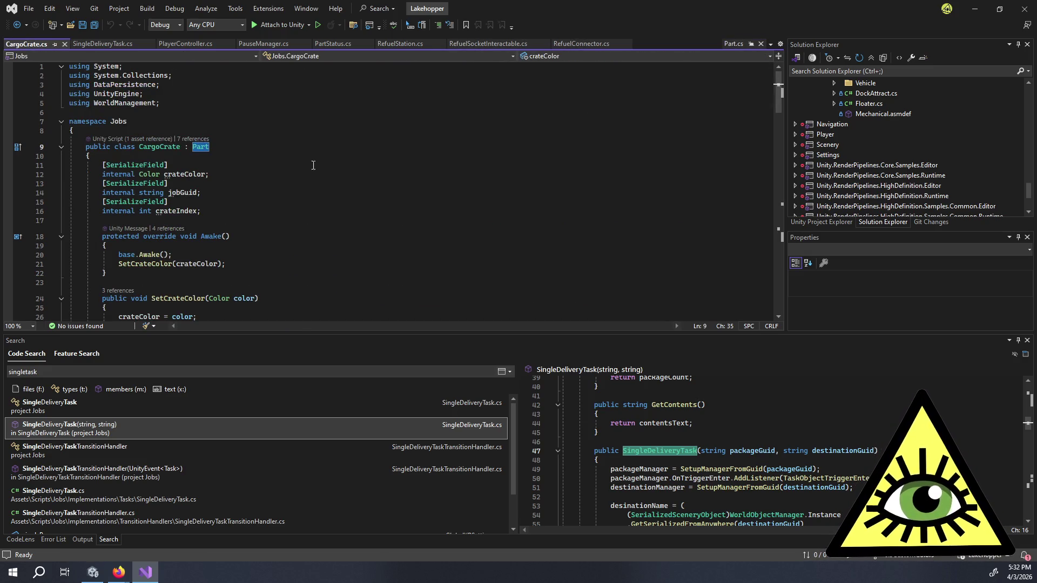
key("ctrl+t")
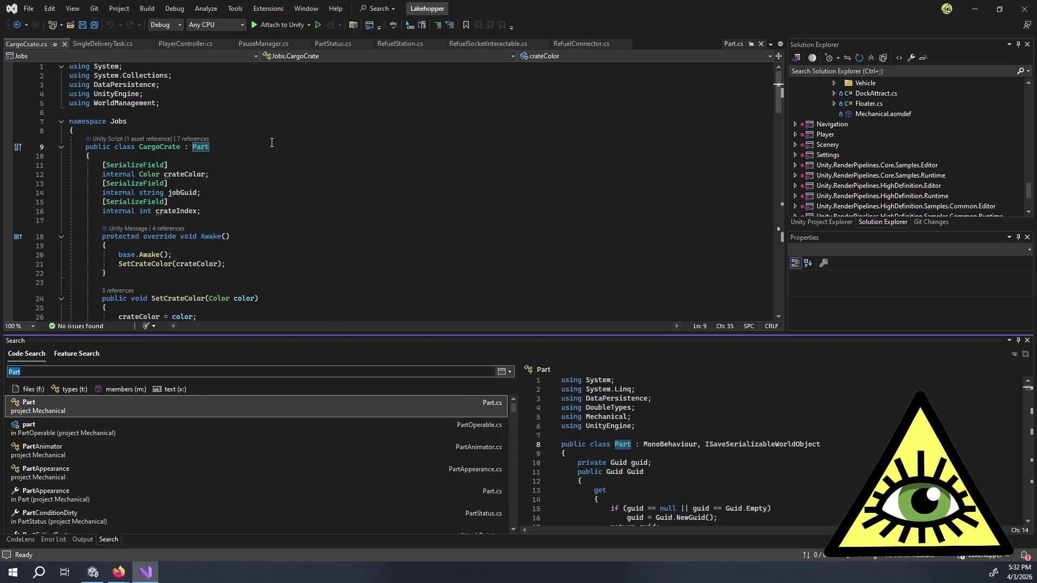
type("subassembly")
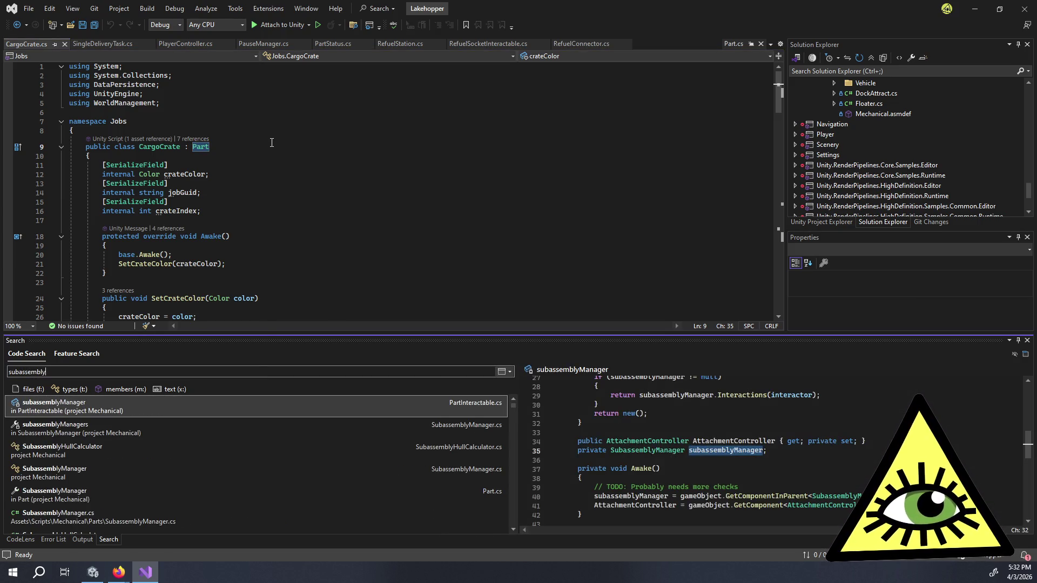
type("manager")
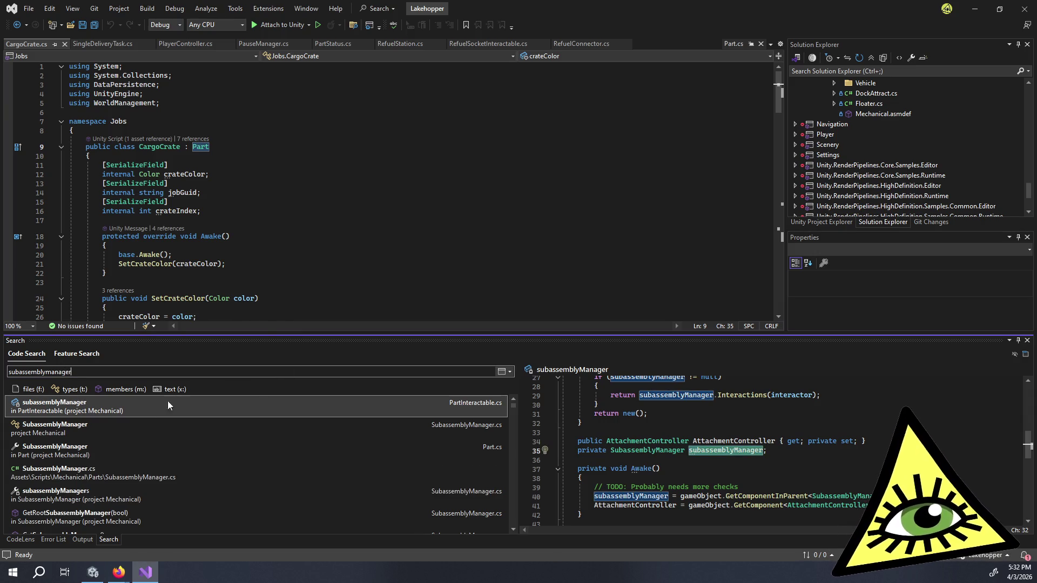
- Open SubassemblyManager.cs and dock its CodeLens list of 69 references as a panel
double_click(129, 434)
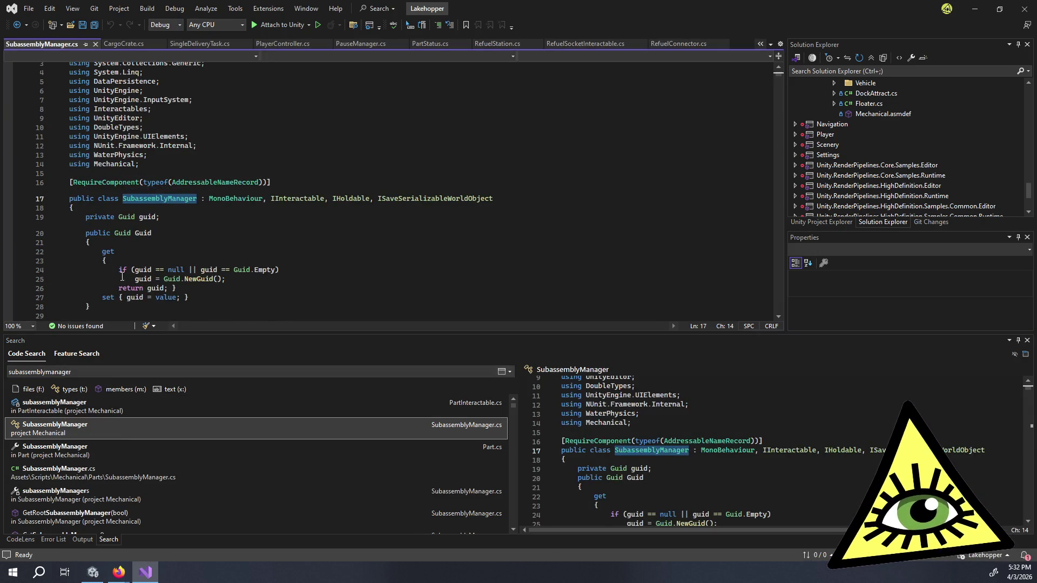
key("Up")
key("Up")
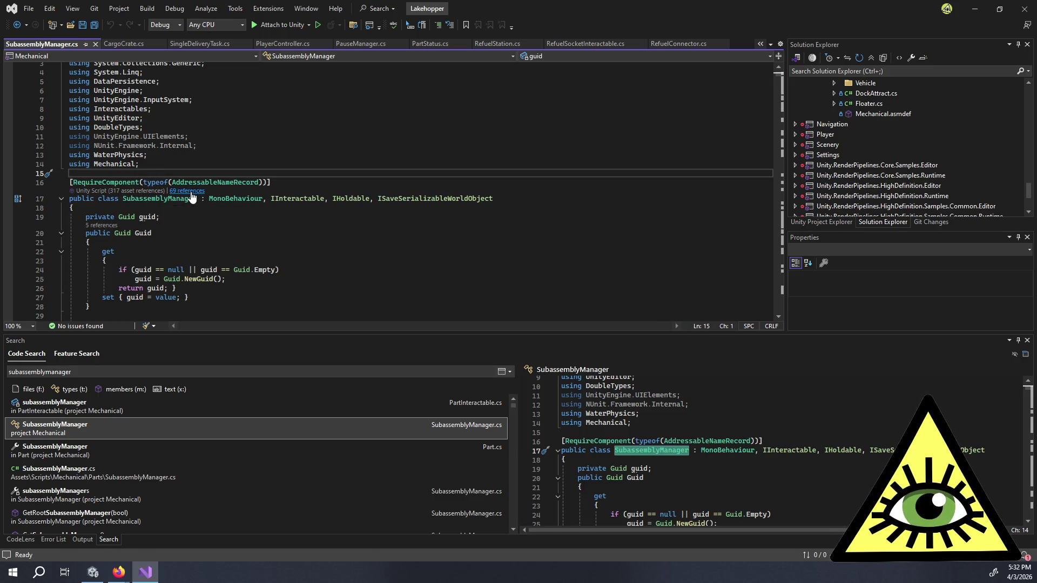
left_click(189, 192)
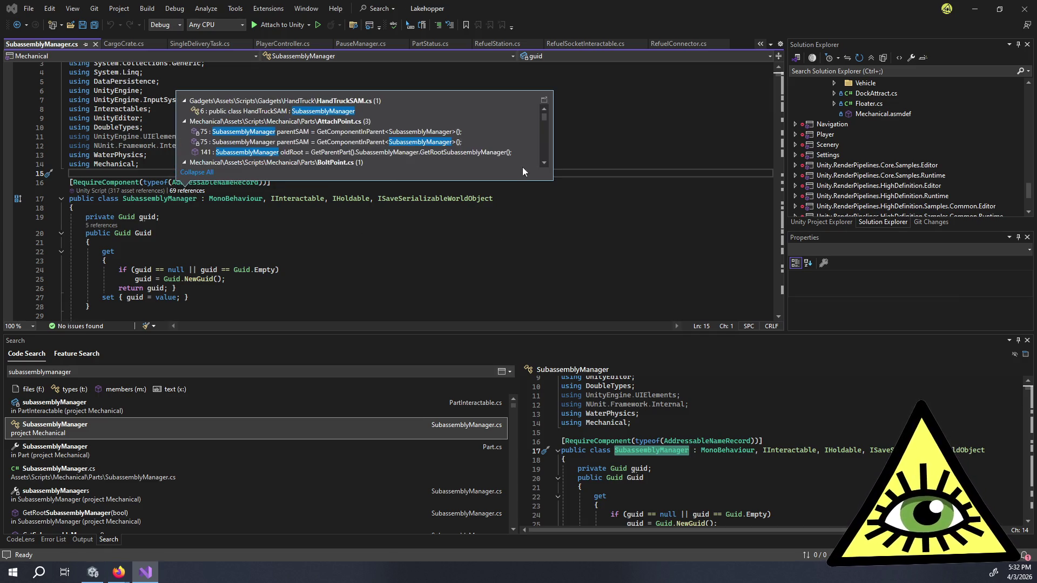
left_click(544, 100)
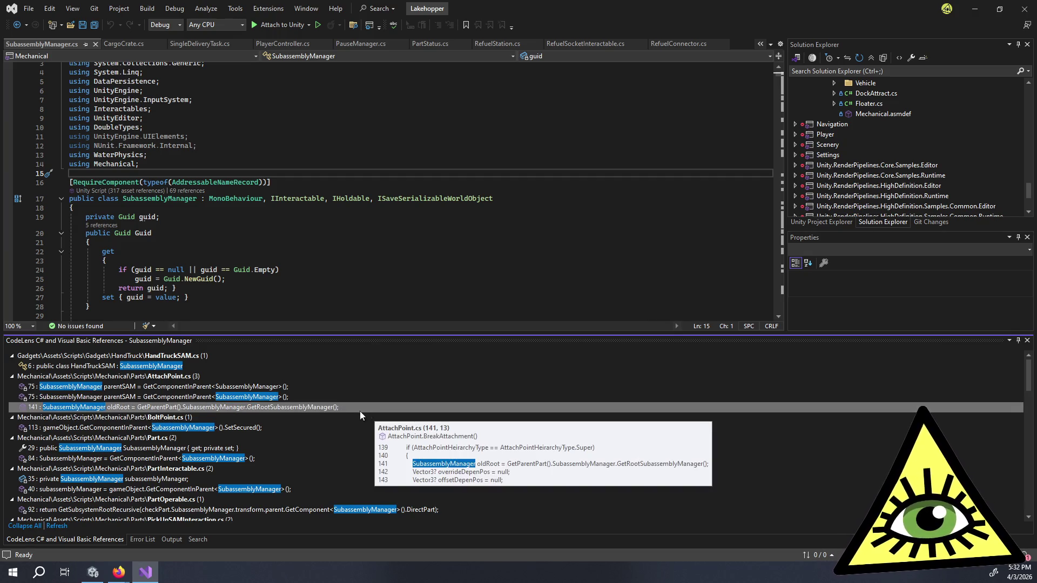
- Review the docked SubassemblyManager references, then return to the Name and InteractabilityInfo code
scroll(393, 423, "down", 2)
scroll(393, 422, "down", 1)
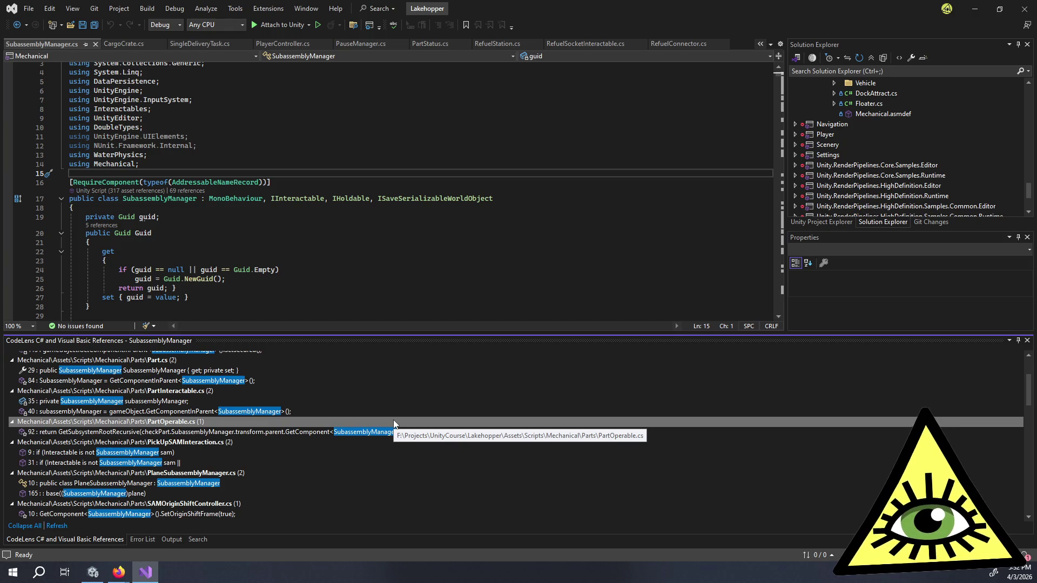
scroll(393, 421, "down", 2)
scroll(393, 420, "down", 5)
scroll(411, 407, "down", 5)
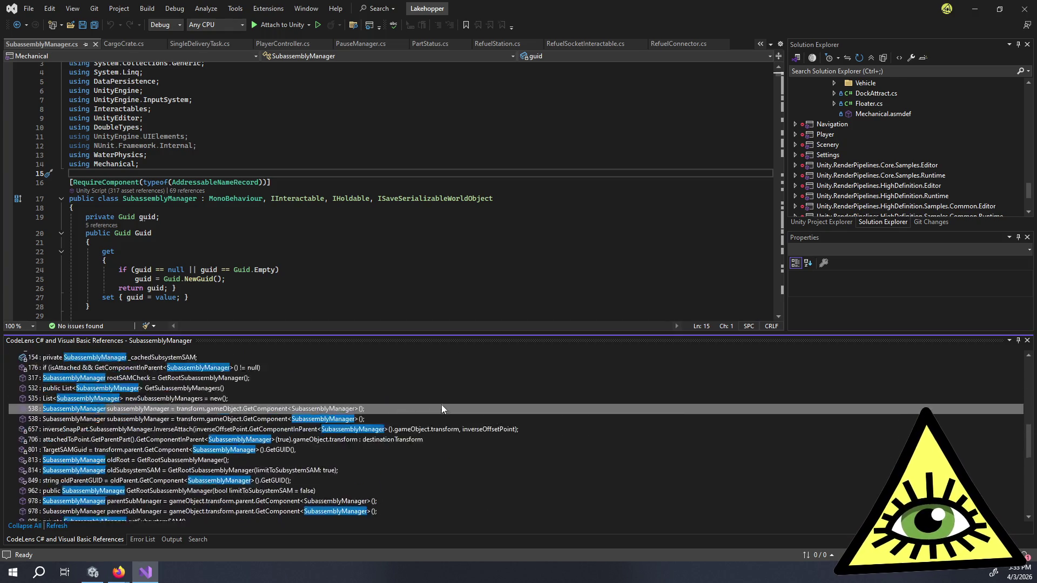
scroll(447, 399, "down", 5)
scroll(448, 402, "down", 8)
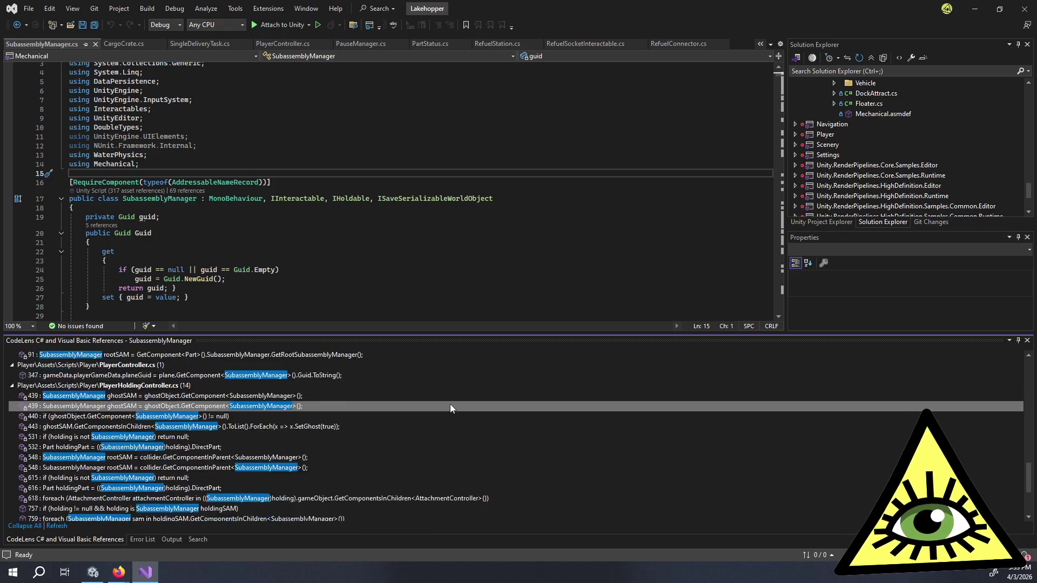
scroll(451, 407, "down", 1)
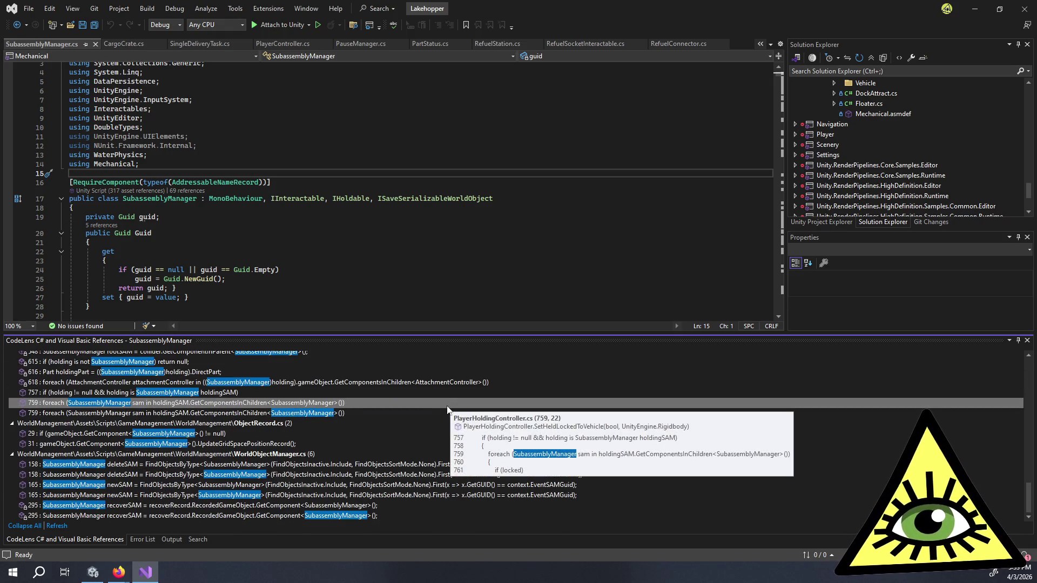
scroll(433, 413, "up", 15)
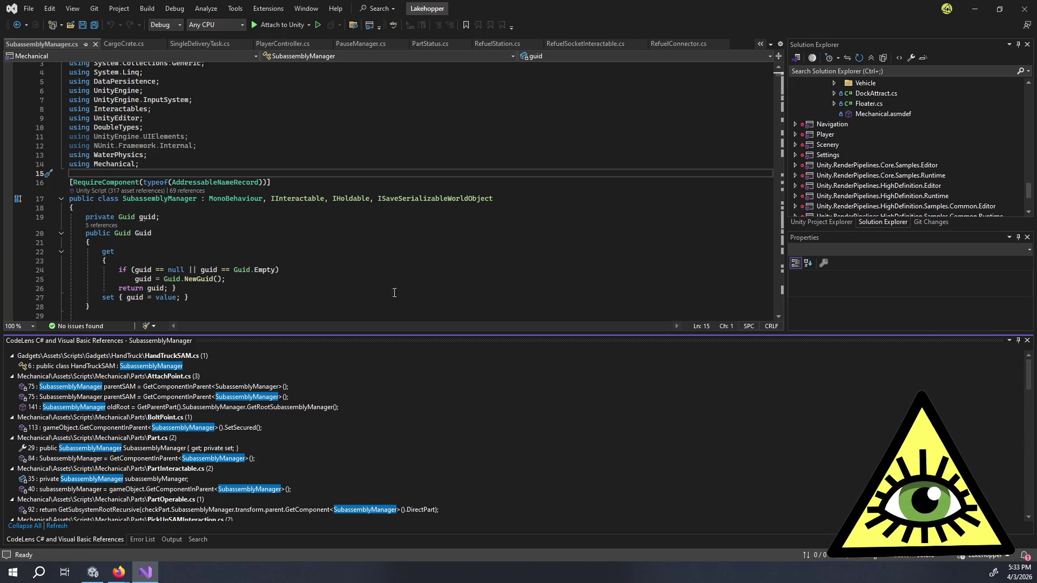
left_click(378, 262)
scroll(378, 264, "down", 7)
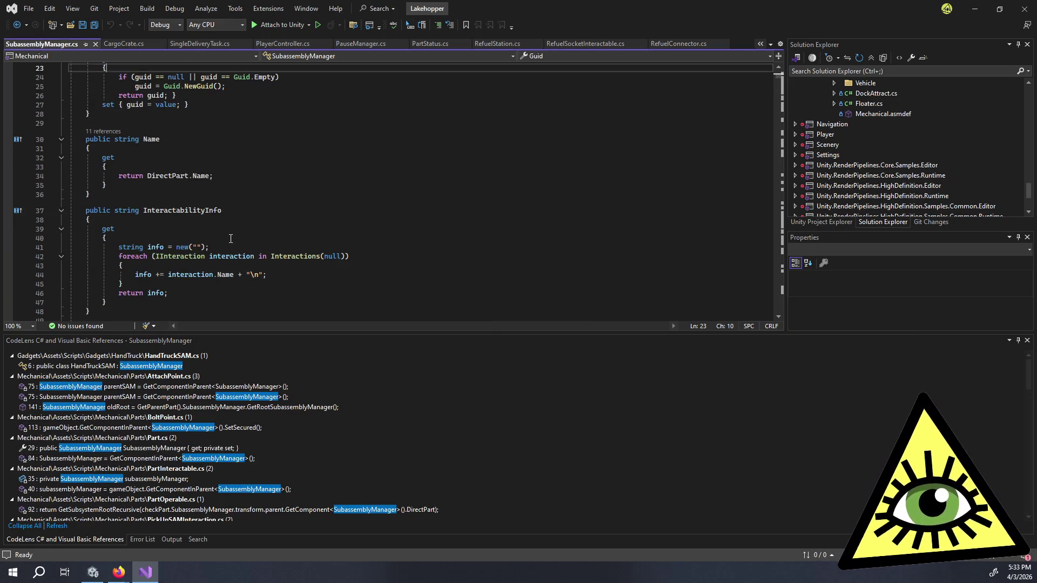
scroll(238, 234, "up", 5)
scroll(282, 238, "down", 7)
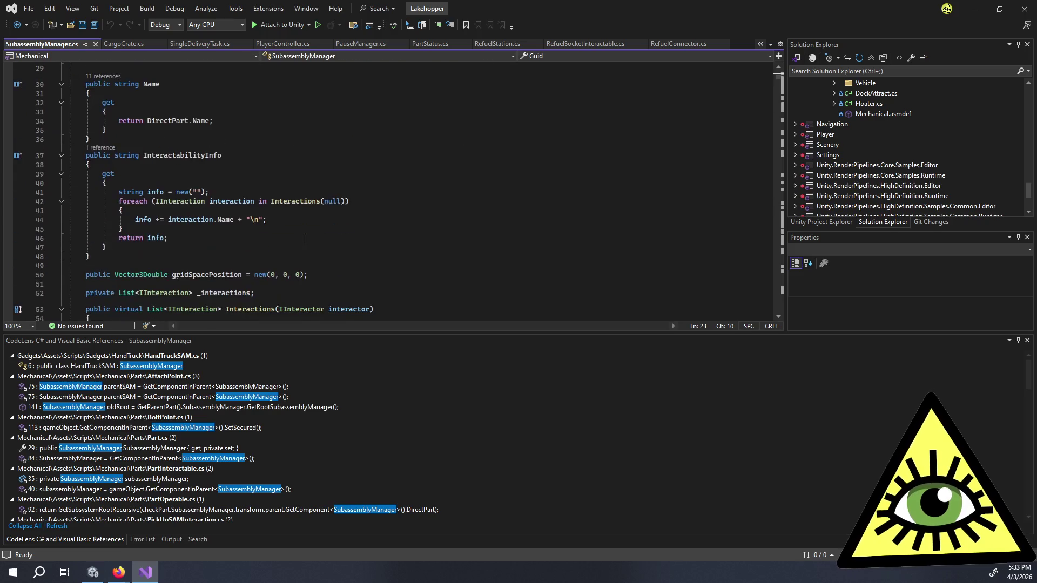
left_click(314, 238)
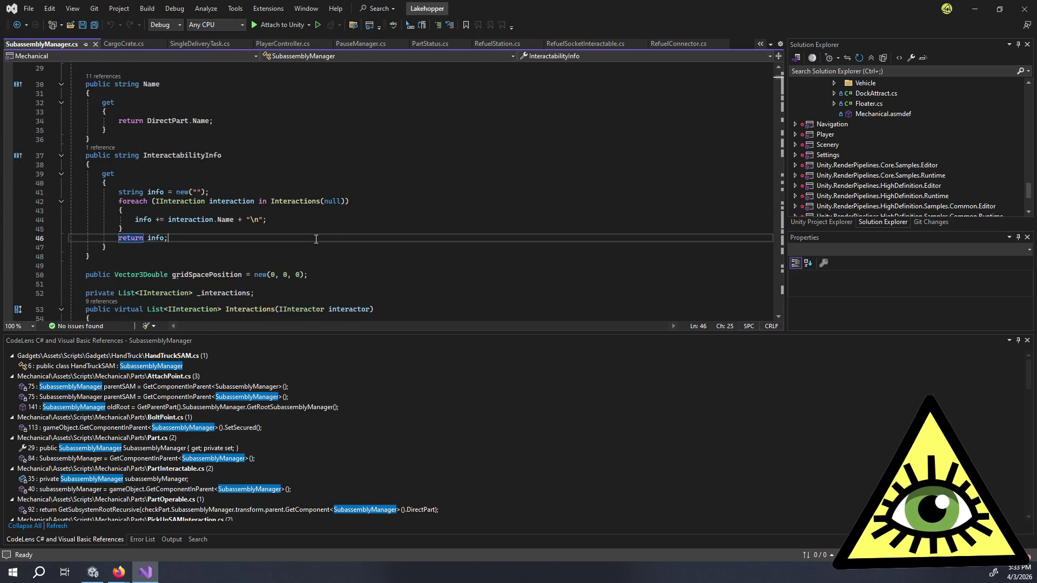
scroll(317, 240, "down", 3)
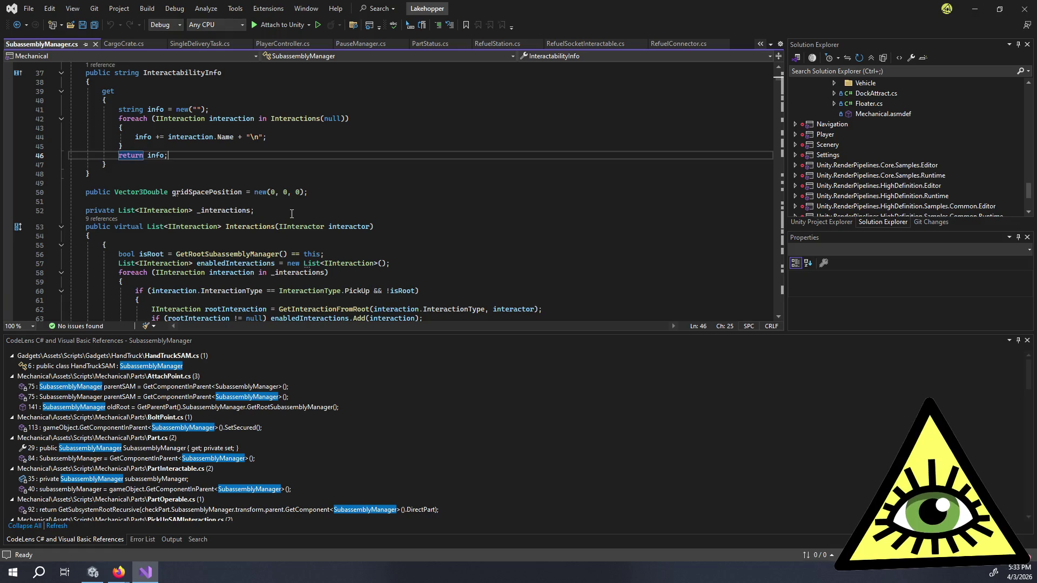